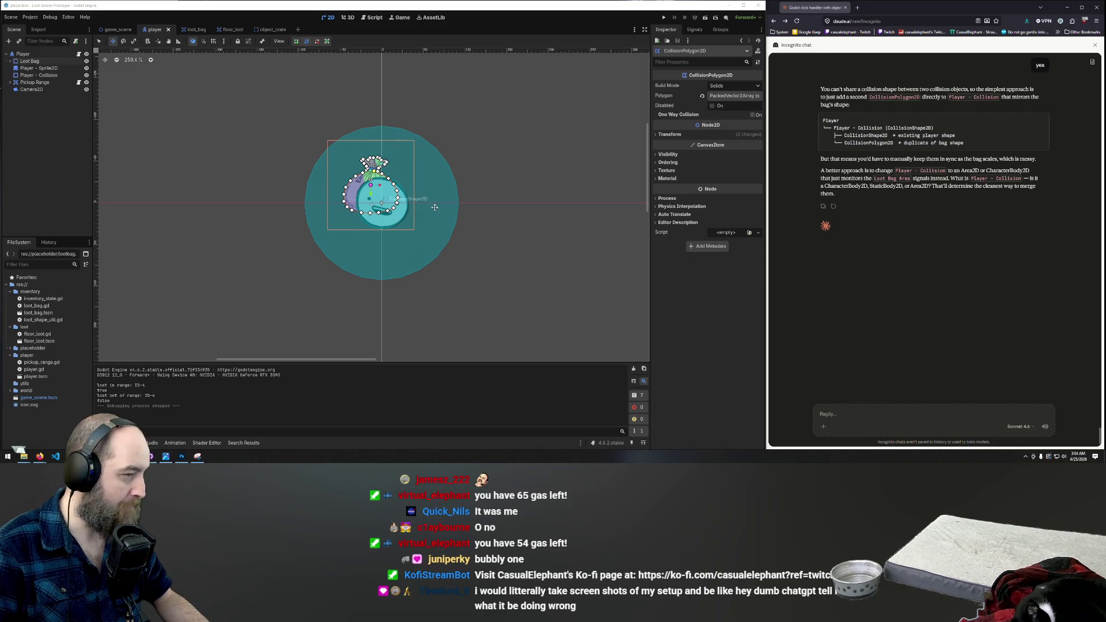
Step: Select the Loot Bag StaticBody2D so its properties show in the Inspector
click(10, 61)
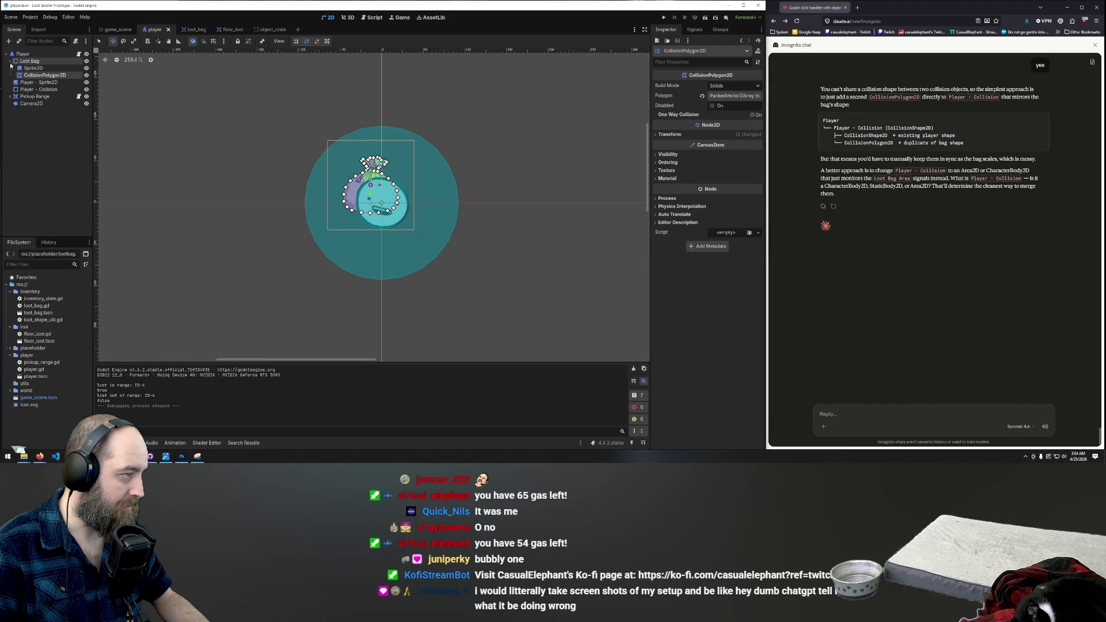
click(10, 61)
click(34, 118)
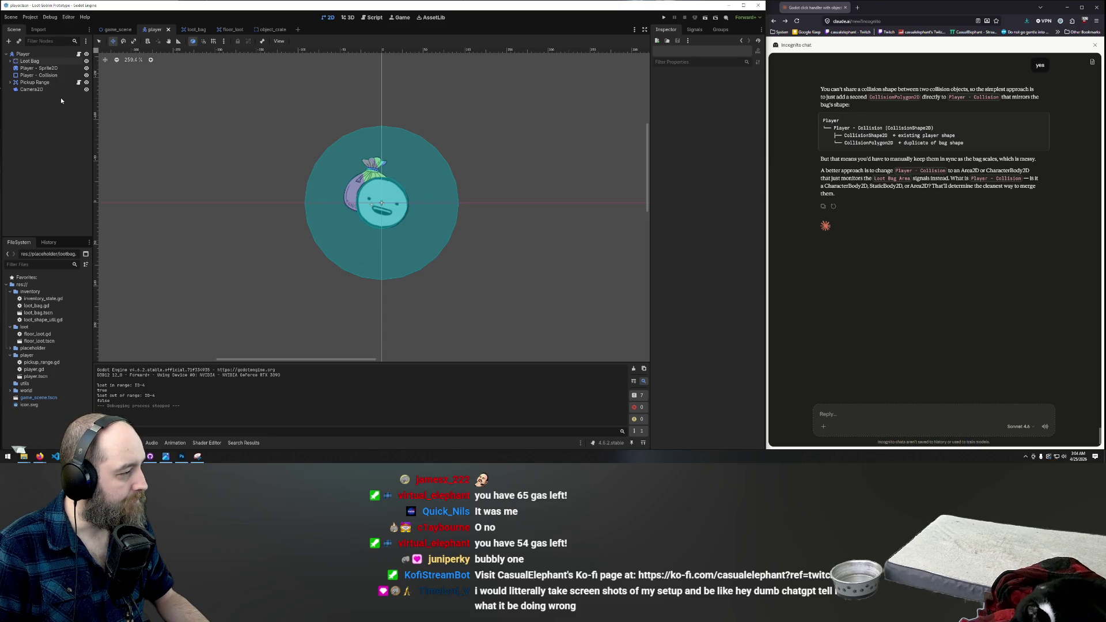
click(29, 75)
click(29, 61)
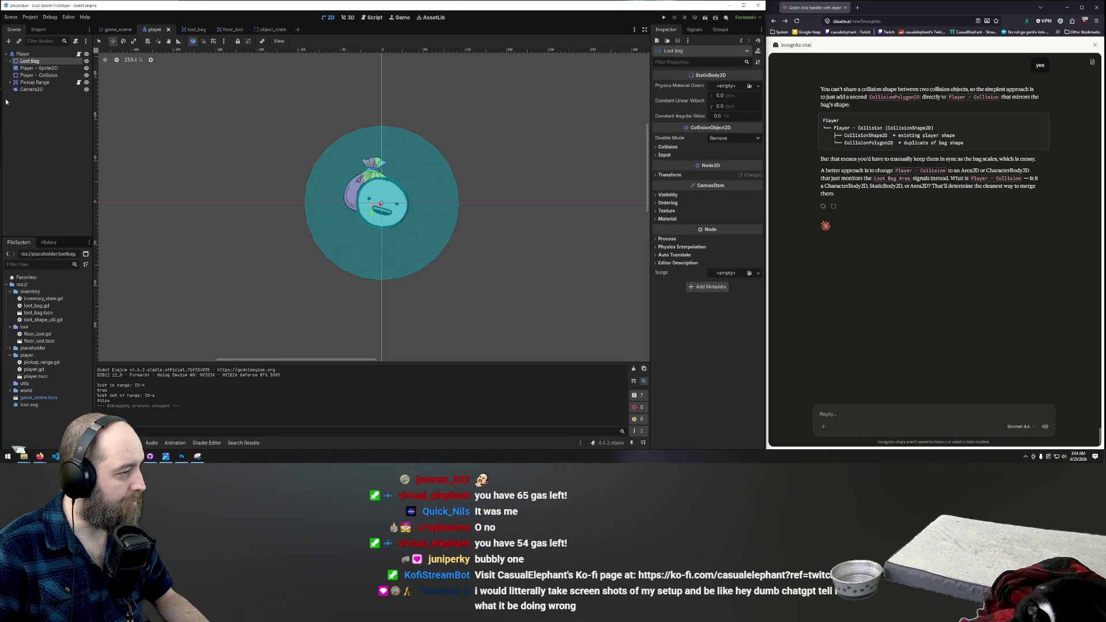
Step: Expand Loot Bag and bring up the context menu of its CollisionPolygon2D child
click(9, 61)
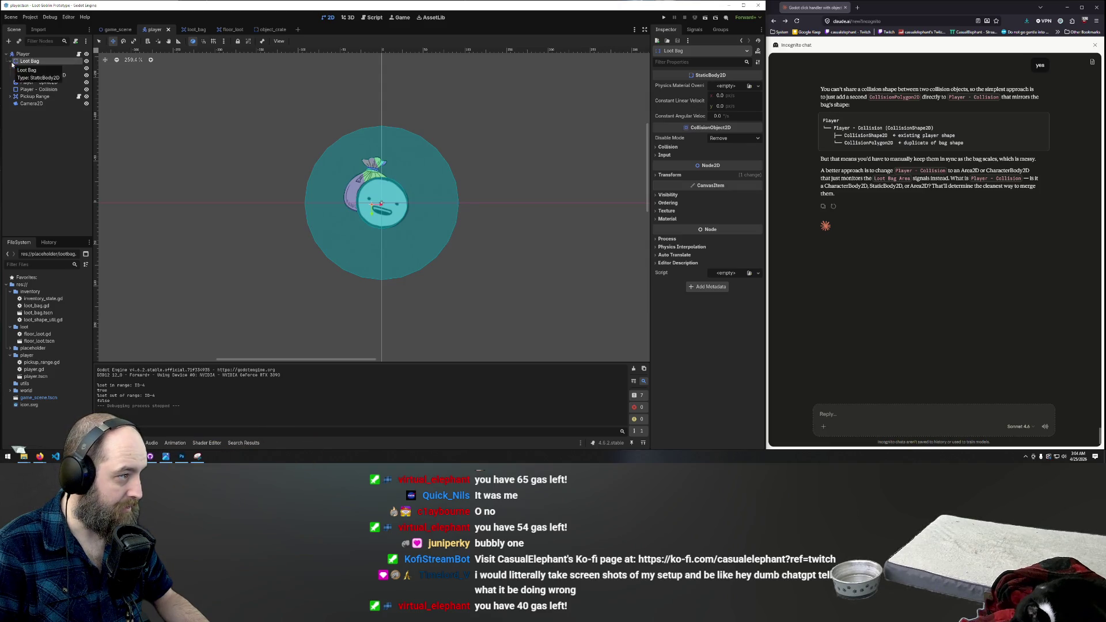
click(46, 76)
right_click(47, 76)
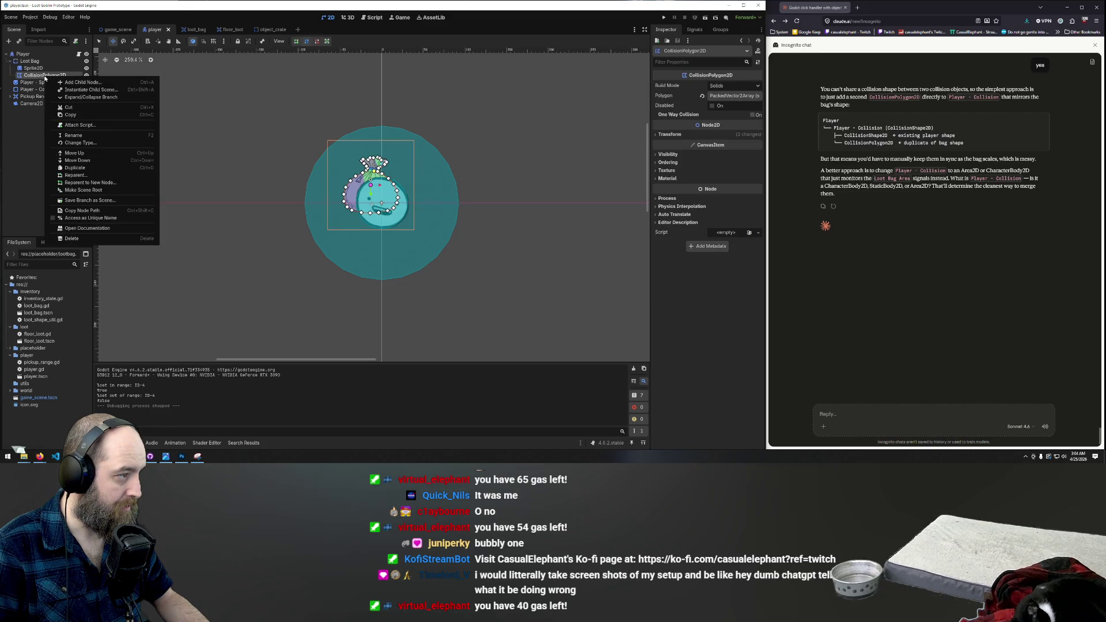
Step: Rename the Loot Bag's collision polygon to 'Loot Bag - Collision'
click(73, 135)
text(Loot Ba)
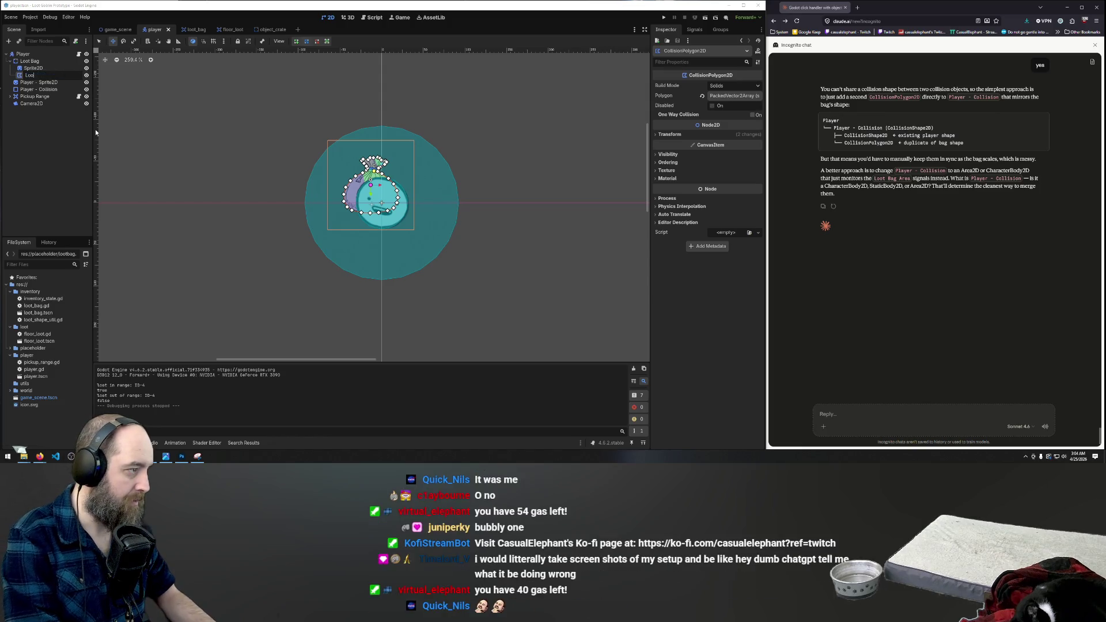
text(g)
key(Return)
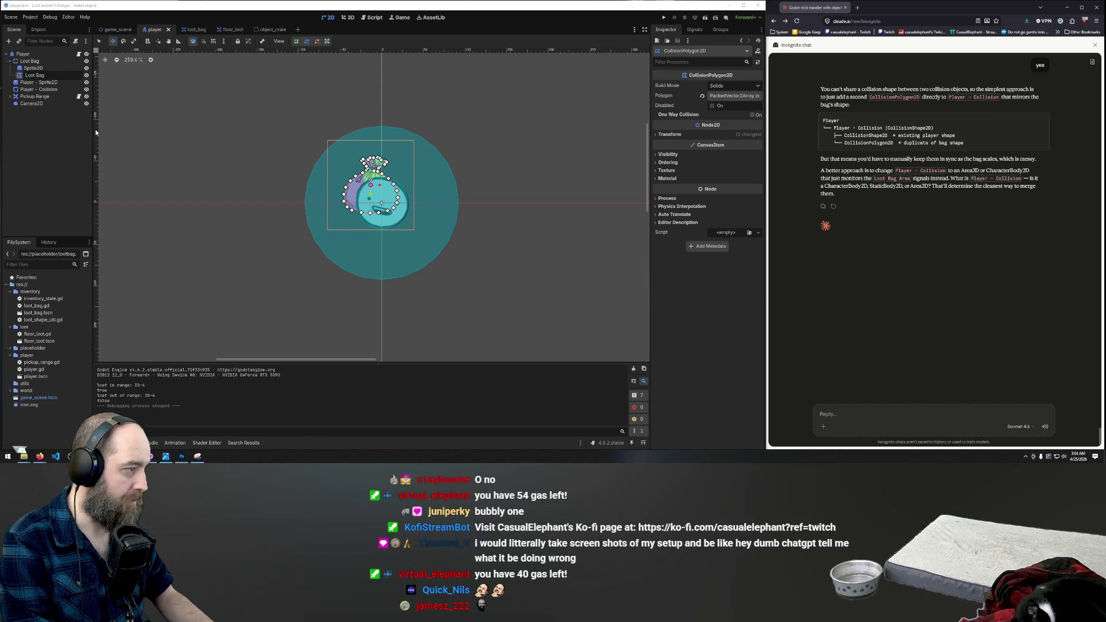
text( - Coll)
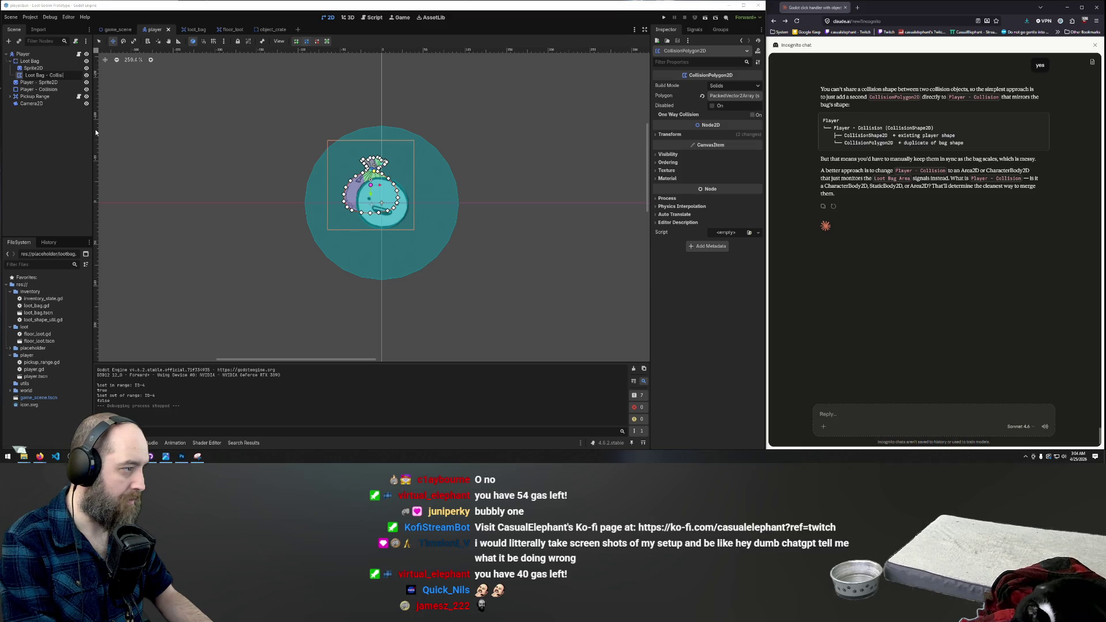
text(ision)
key(Return)
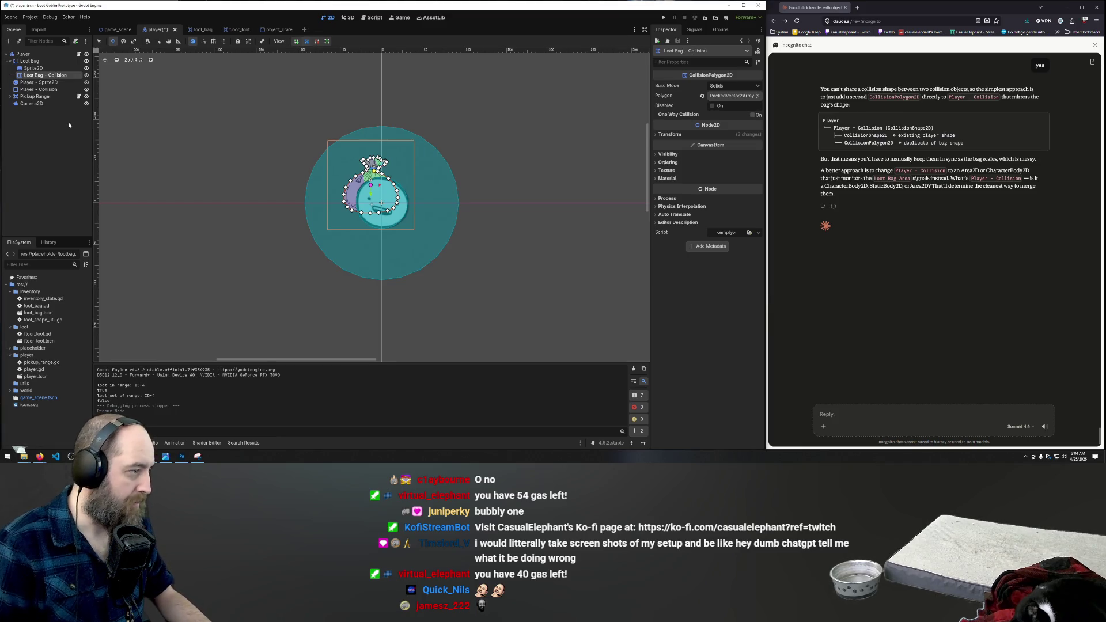
Step: Collapse the Loot Bag node and focus Claude's reply box
click(11, 61)
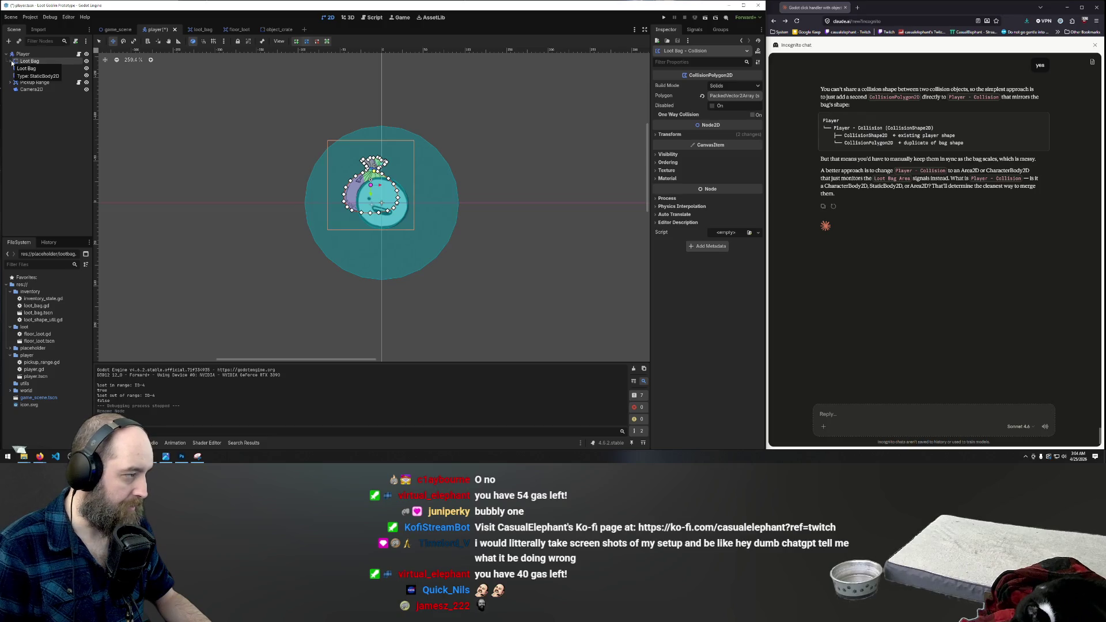
click(11, 62)
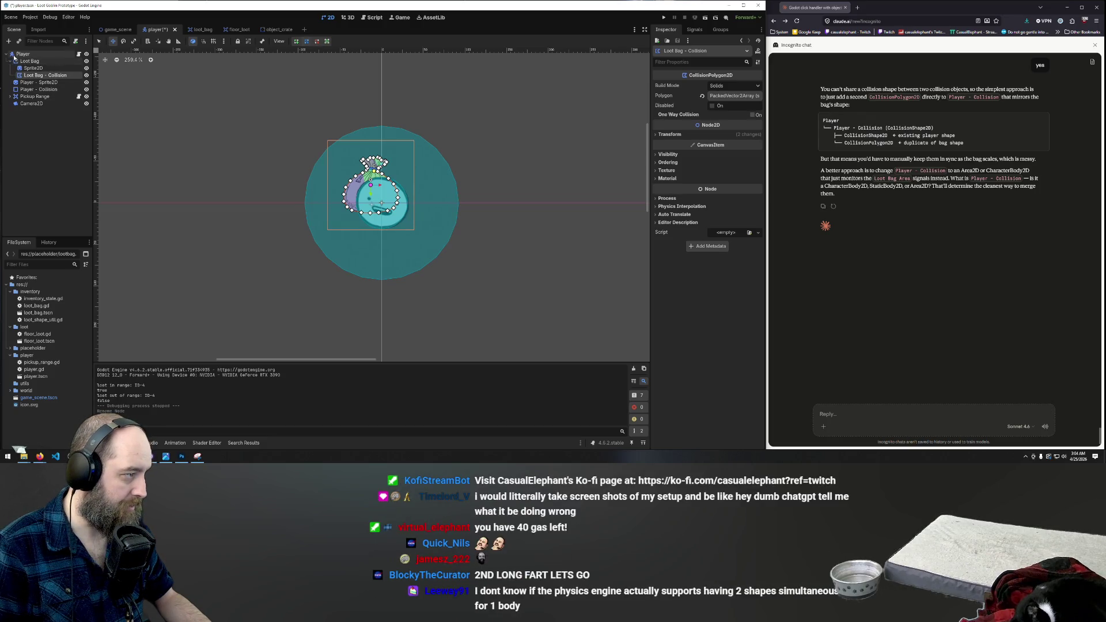
click(11, 62)
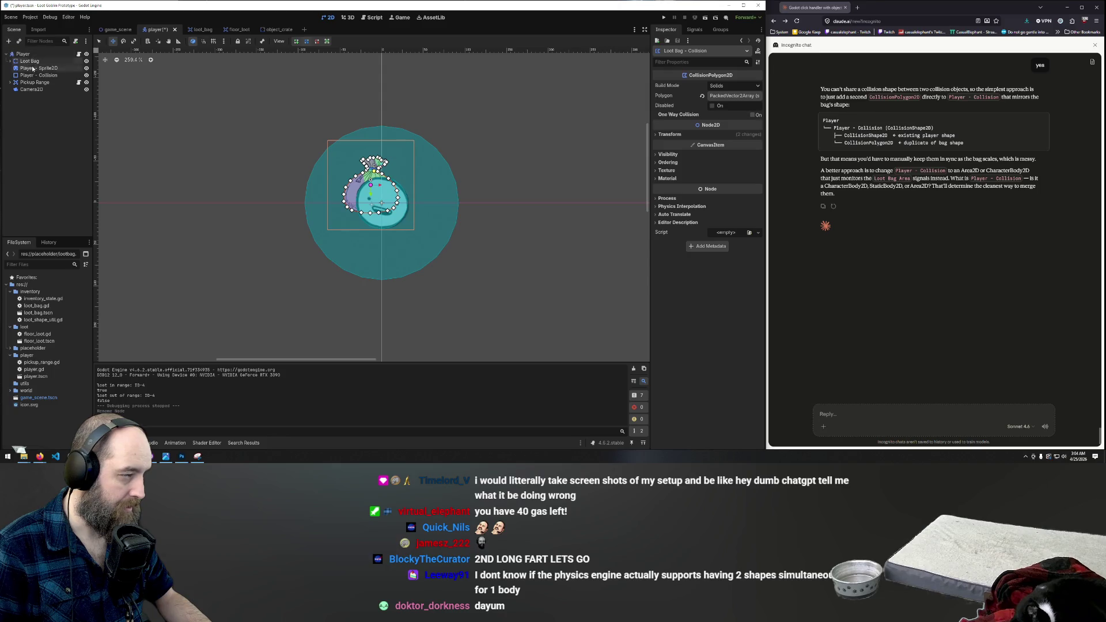
click(890, 449)
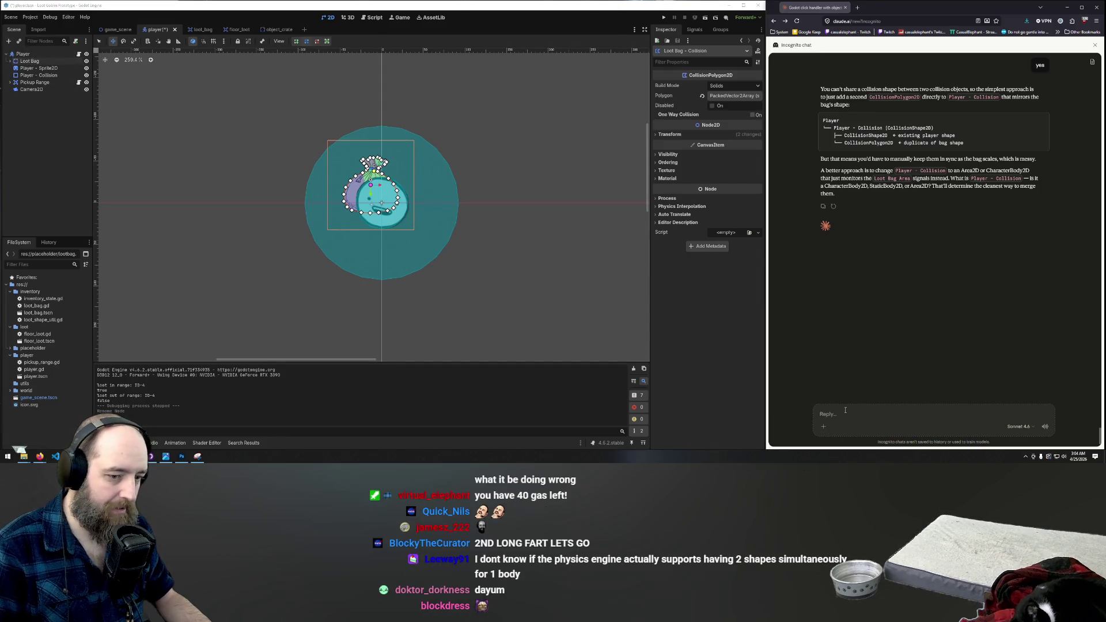
Step: Ask Claude "what's the quickest way to make two sibling bodies not collide?"
text(can I make a)
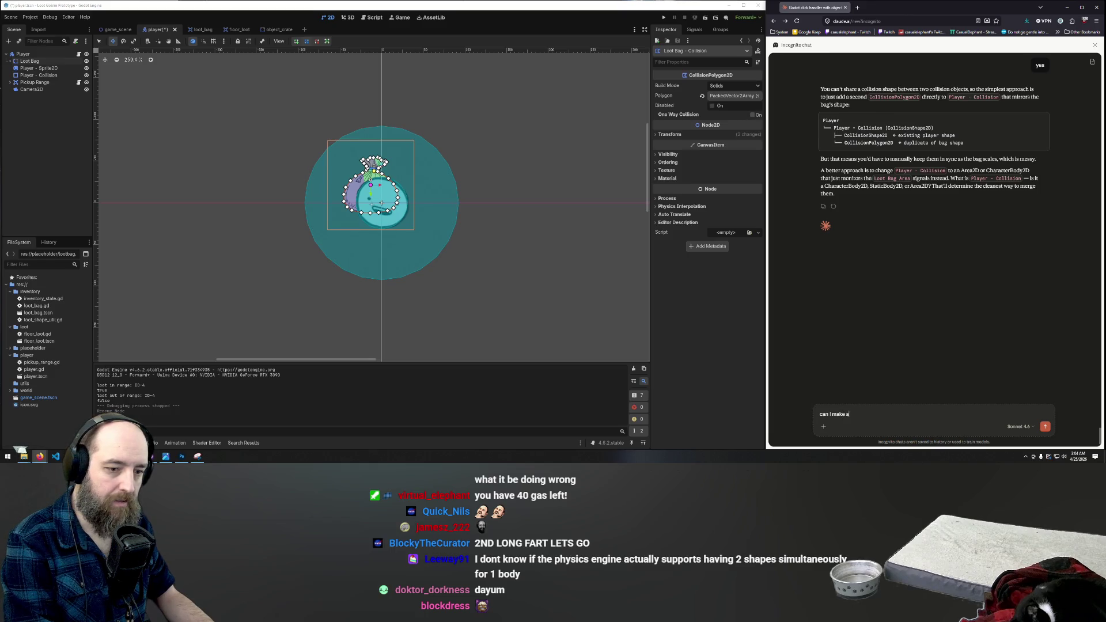
key(ctrl+a)
key(BackSpace)
text(whwat's)
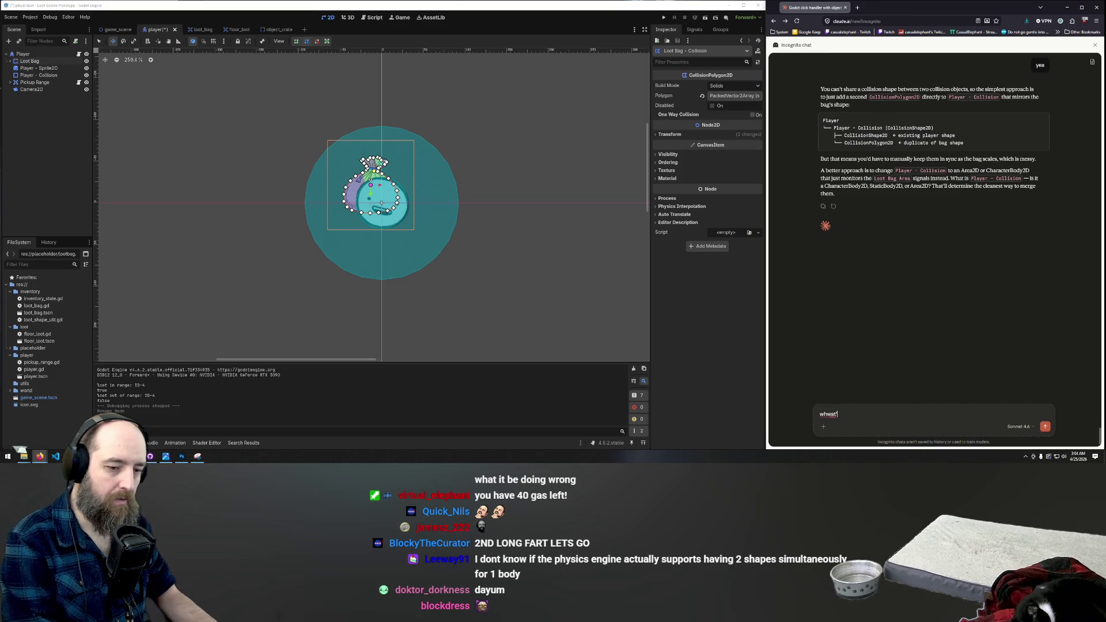
key(ctrl+a)
key(BackSpace)
text(what's )
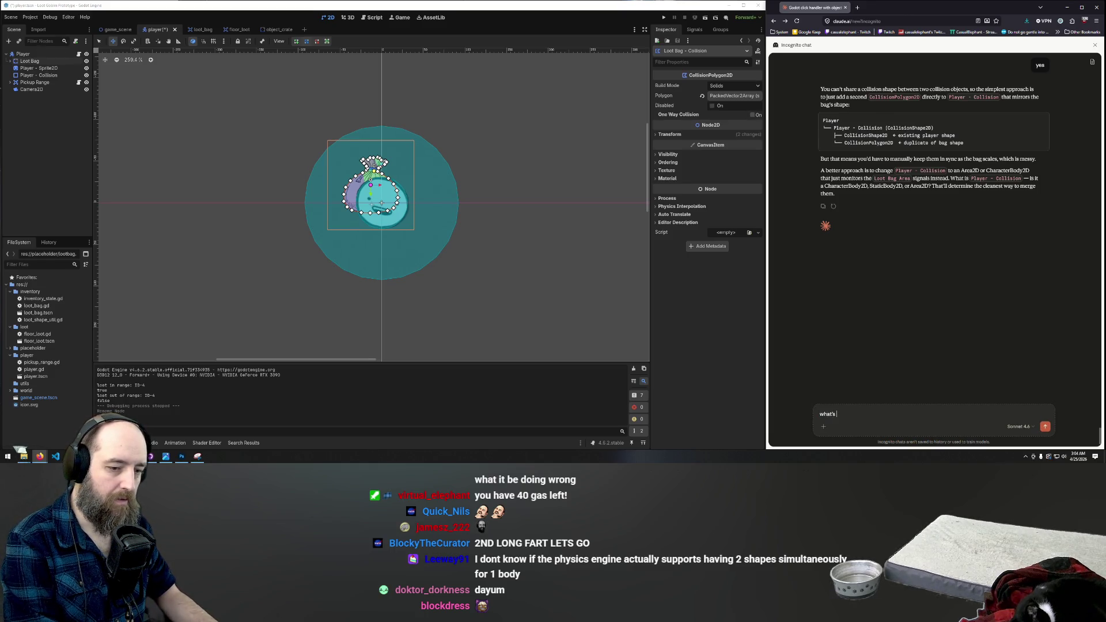
text(the quickest way to make)
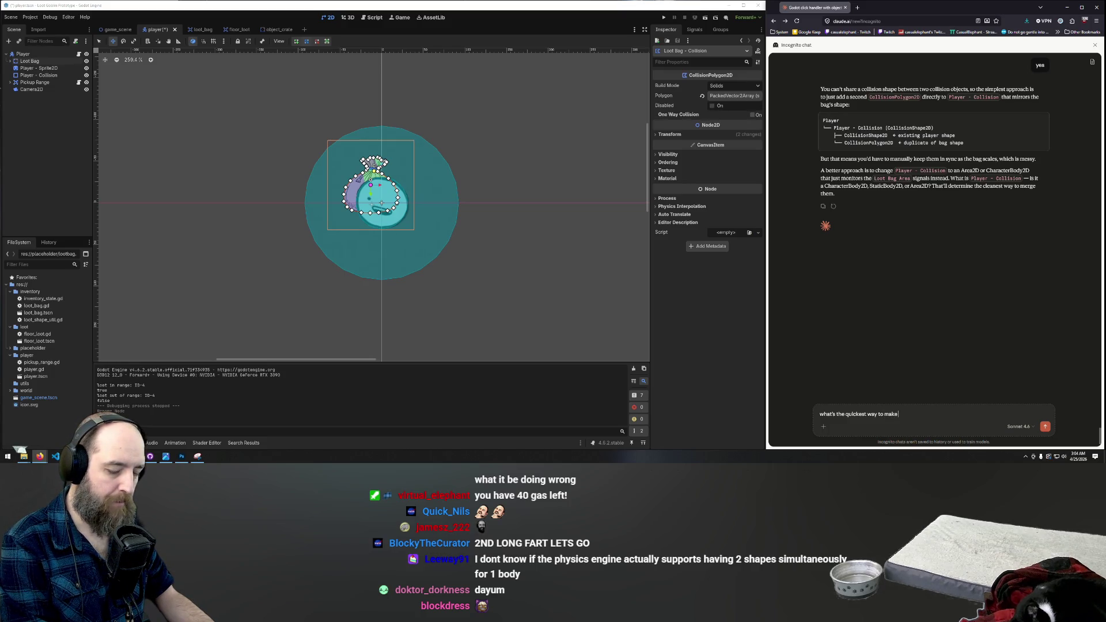
text(twwo)
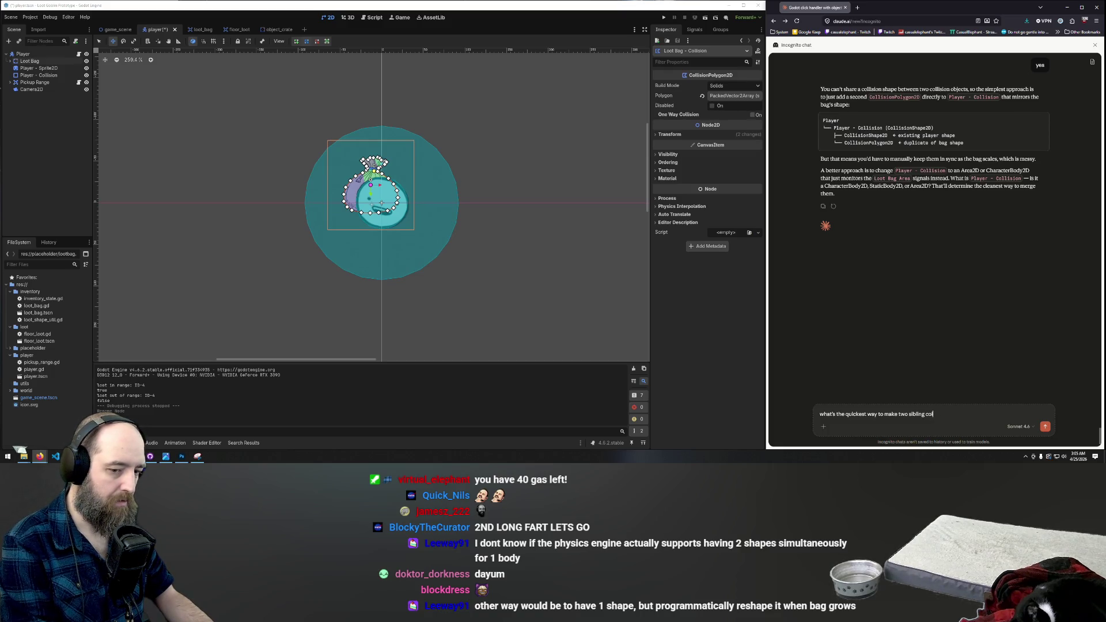
text(b)
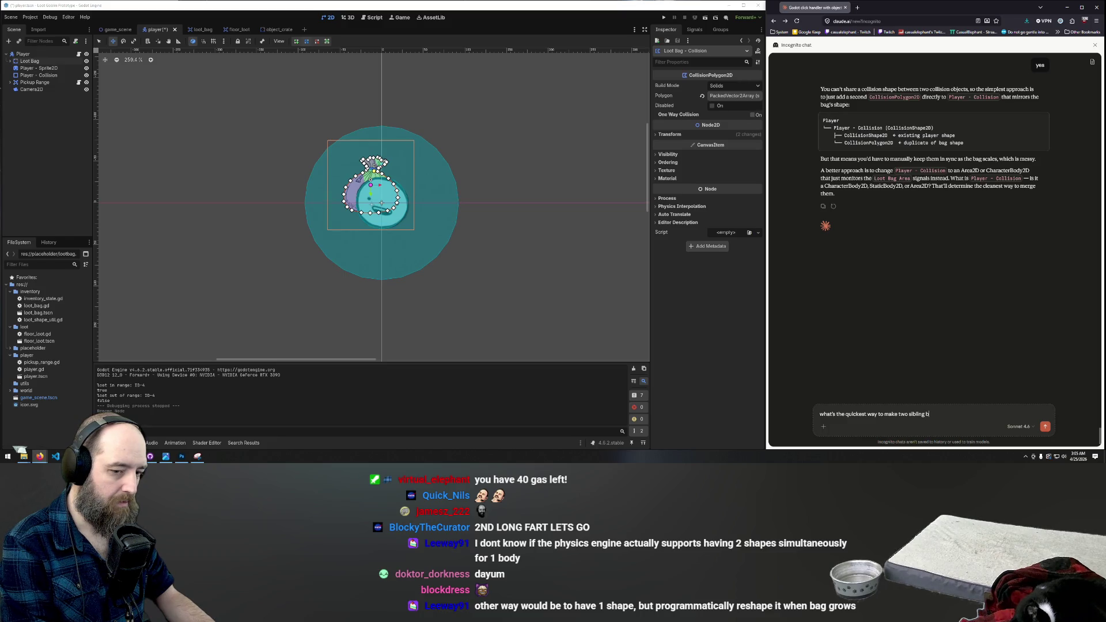
text(odies not c)
text(ollide?)
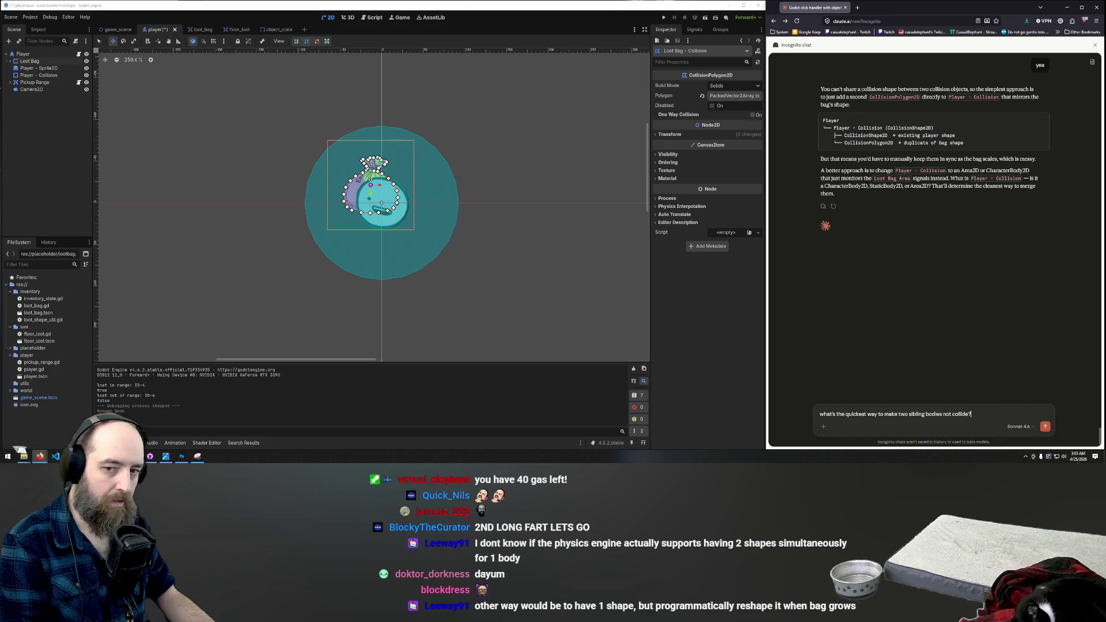
key(Return)
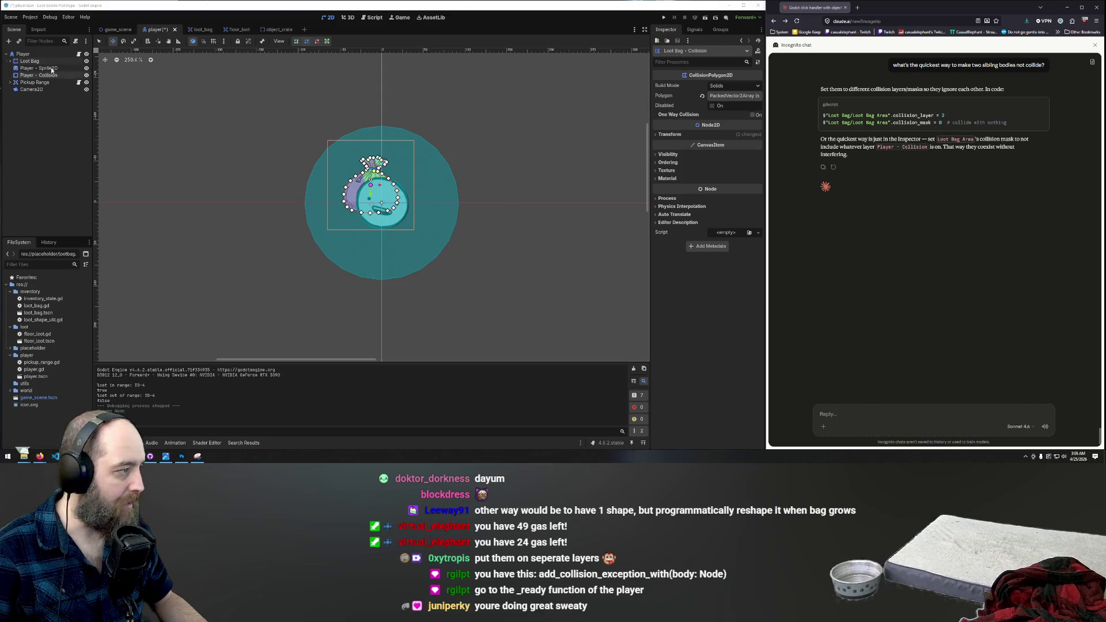
Step: Expand Loot Bag and select it to view its collision settings
click(10, 61)
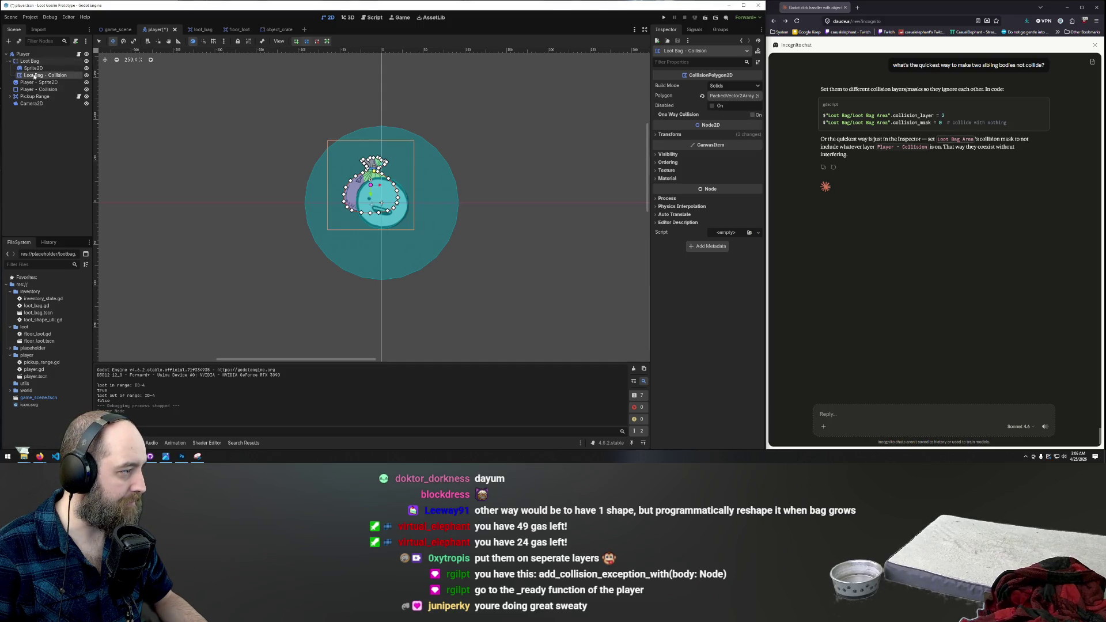
click(27, 61)
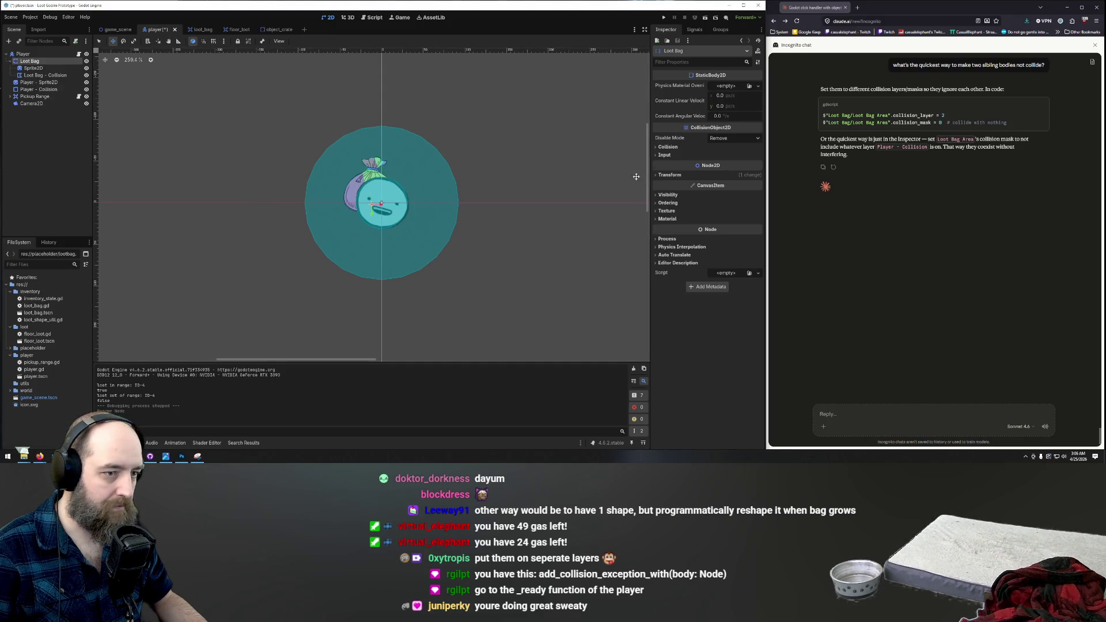
Step: Clear the Loot Bag's collision mask bit 1, save, and briefly test-run the game
click(667, 147)
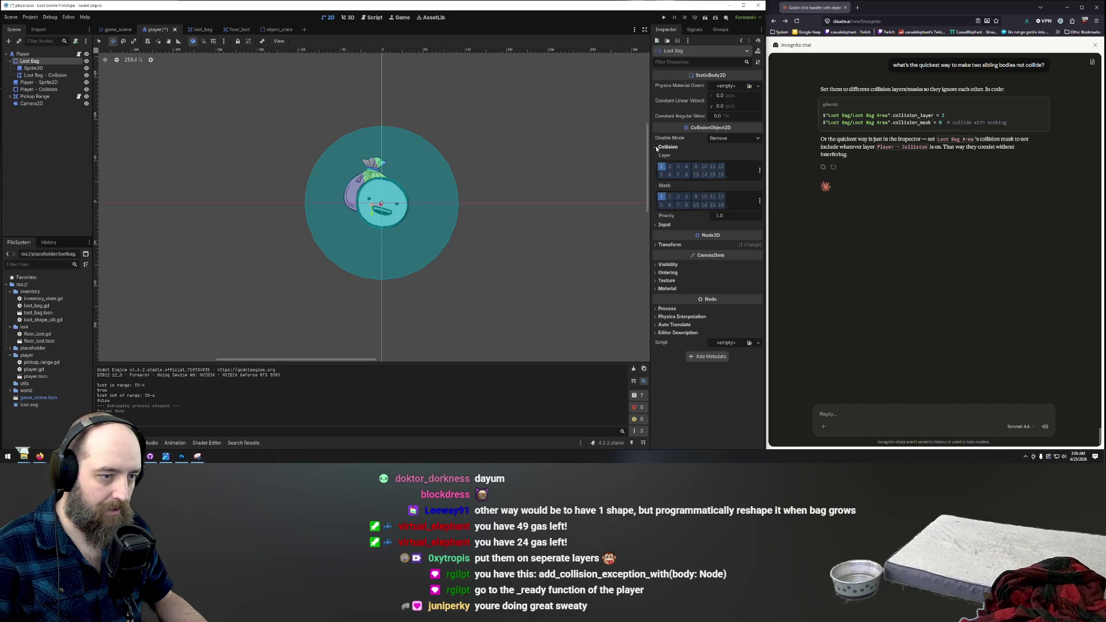
click(661, 196)
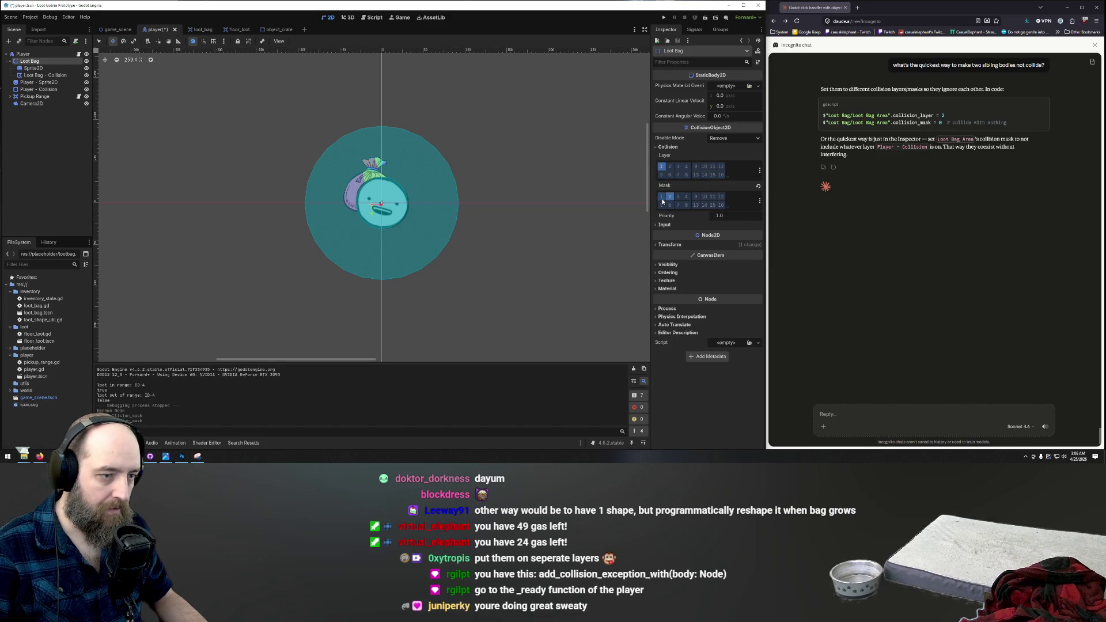
key(ctrl+s)
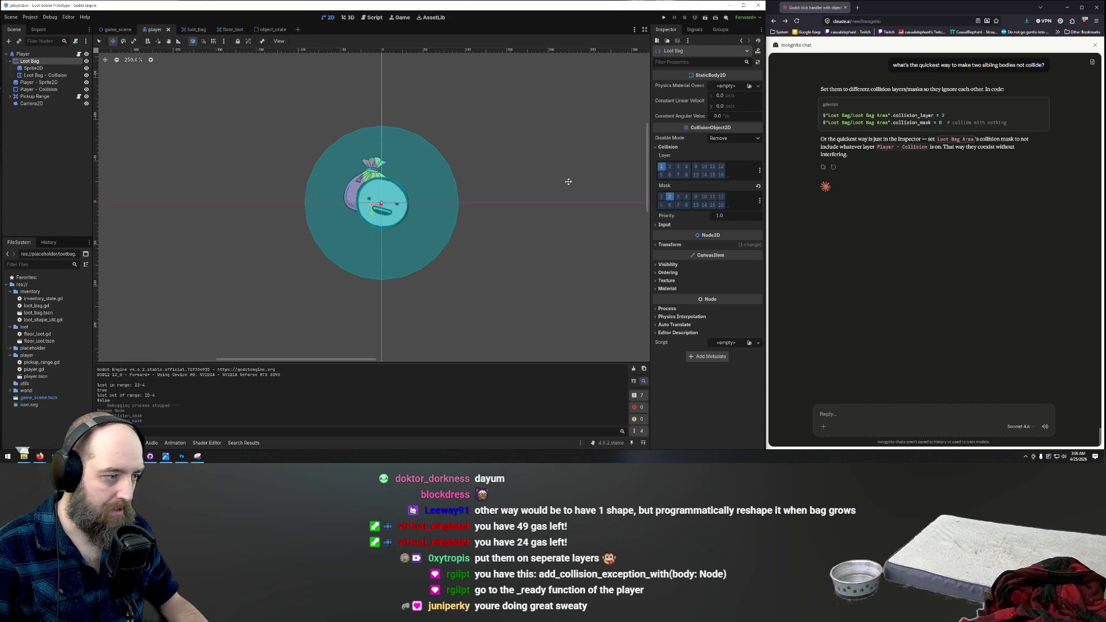
key(F5)
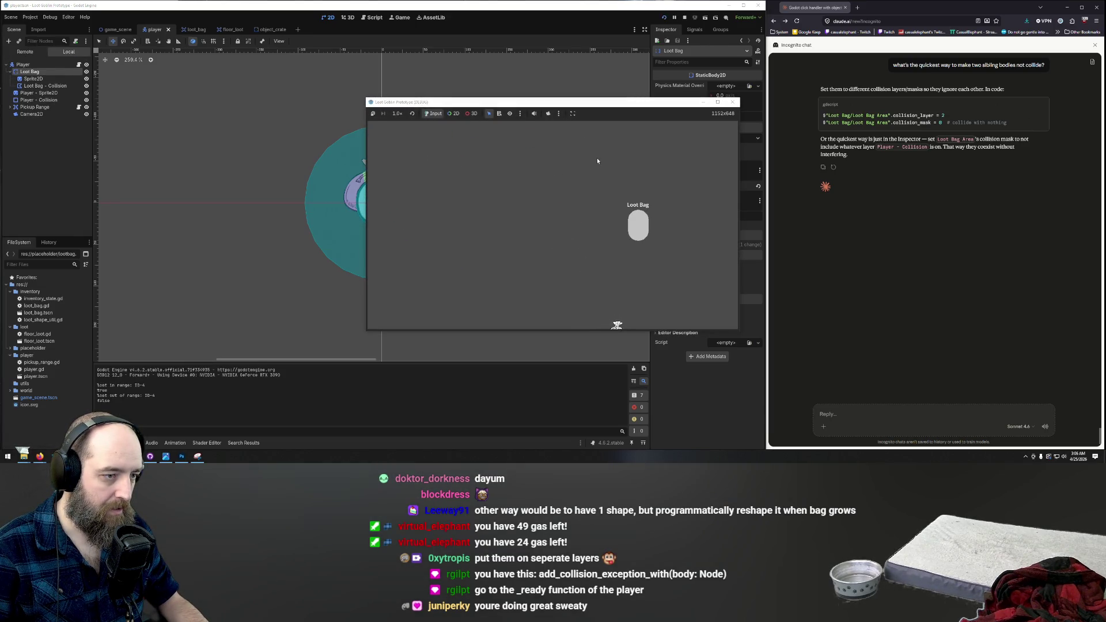
click(732, 102)
Step: Leave the Loot Bag masking only bit 1, add collision layer 2, and rerun the game
click(662, 197)
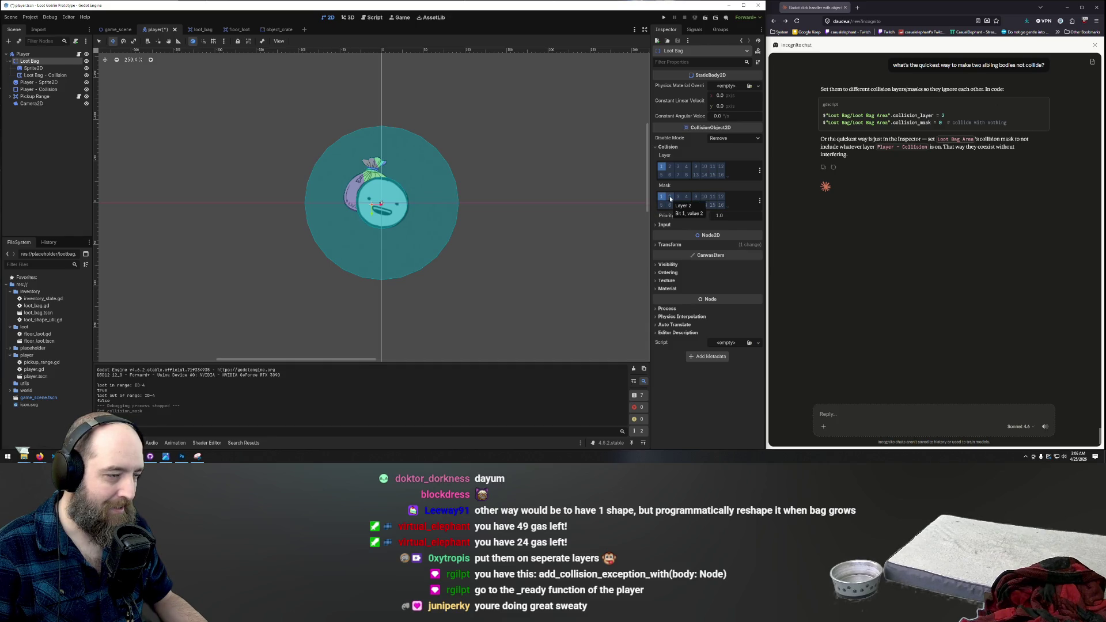
click(670, 198)
click(662, 197)
click(666, 200)
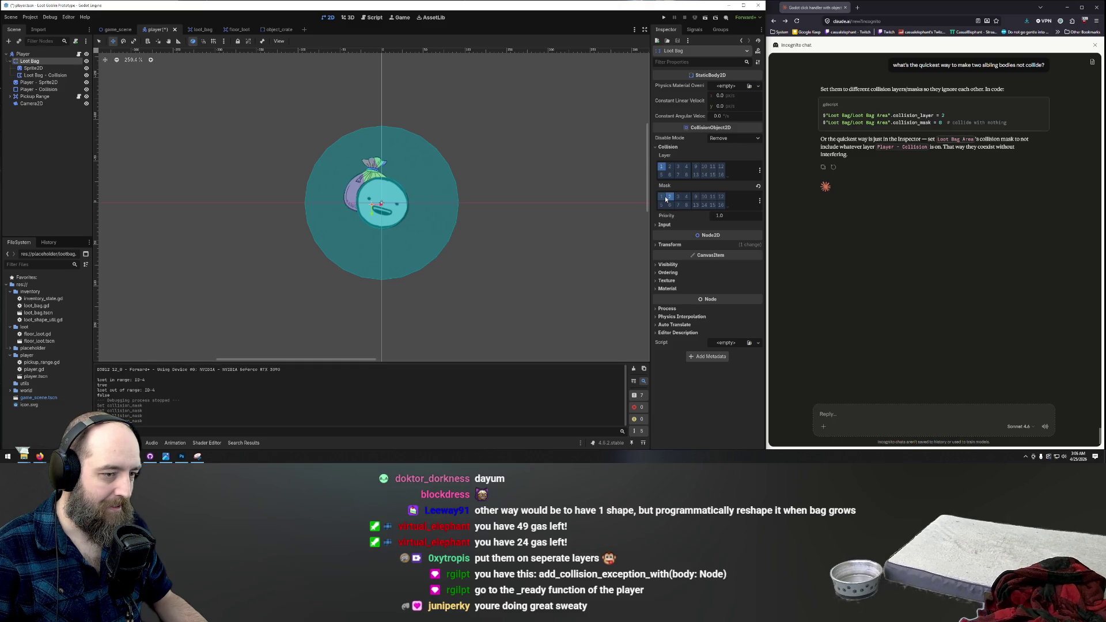
click(662, 197)
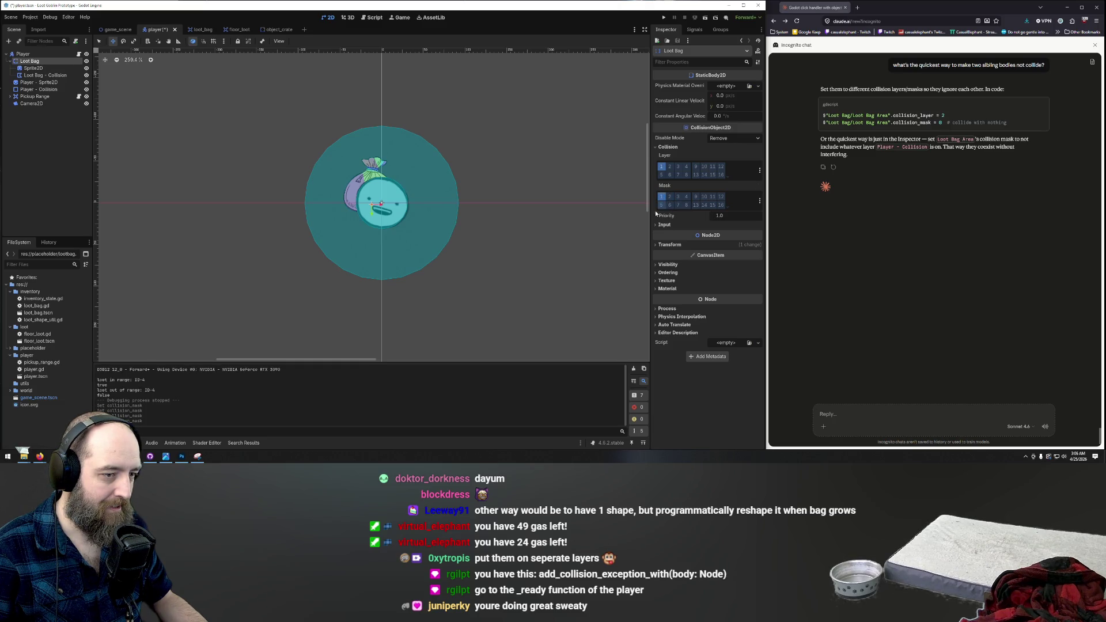
click(670, 166)
key(F5)
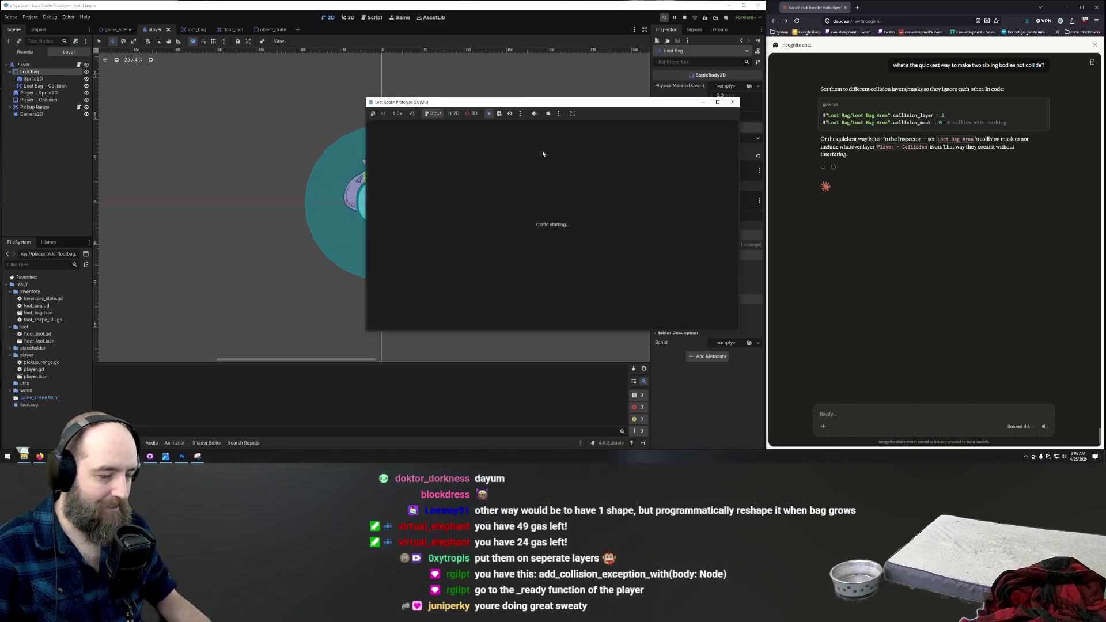
Step: Move the player around with W/D and S/A, then return to the editor
key(w)
key(d)
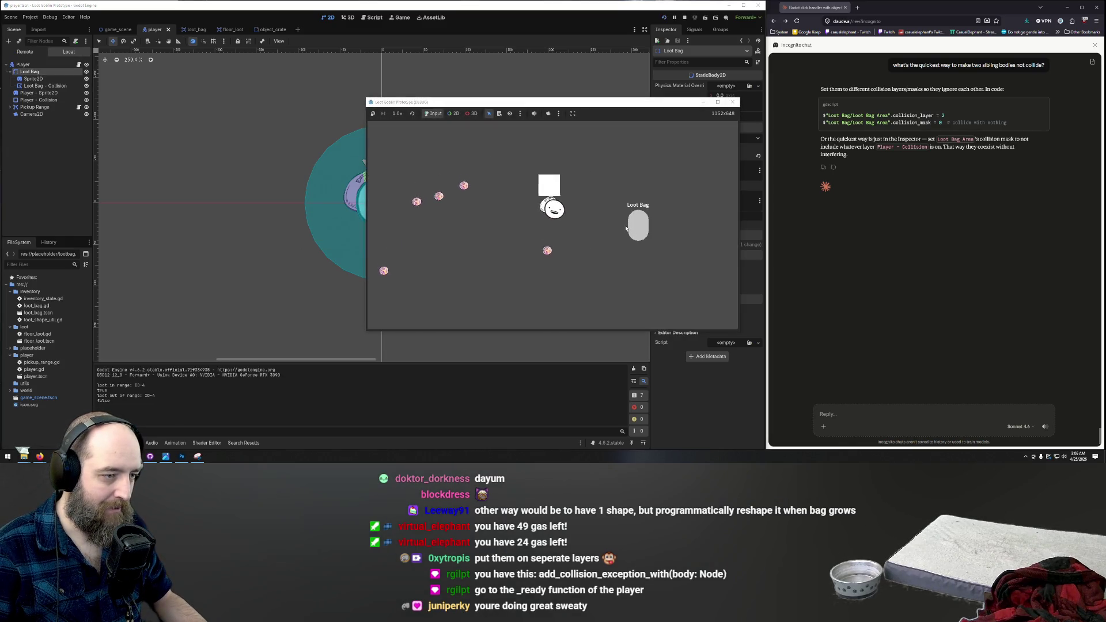
key(s)
key(a)
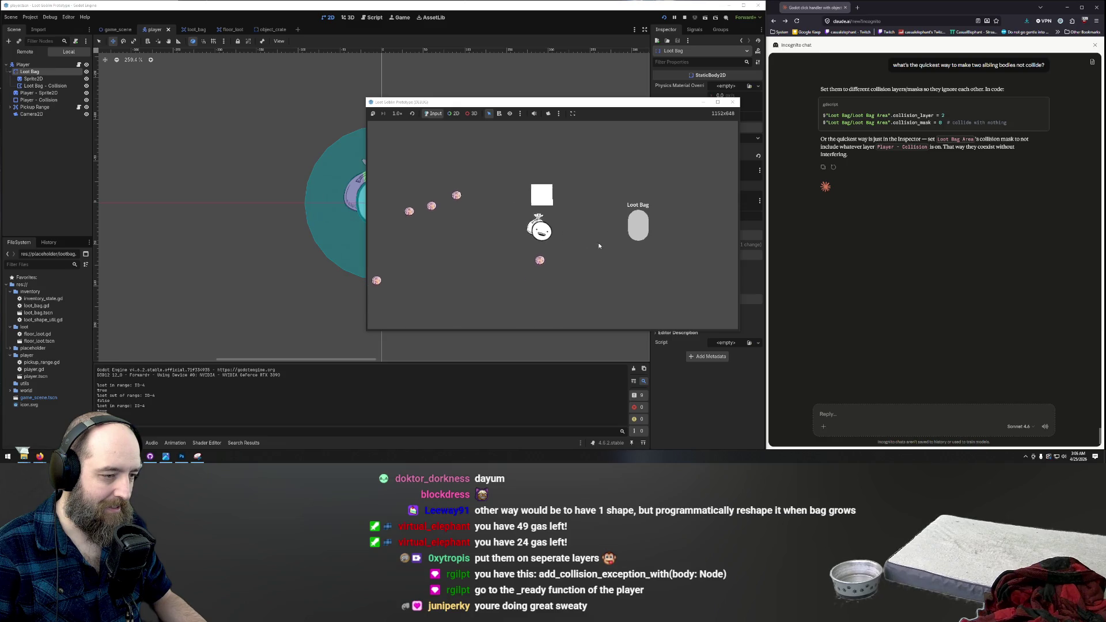
click(531, 81)
Step: Put the Loot Bag back on collision layer 1 only and save the scene
click(669, 171)
click(663, 171)
key(ctrl+s)
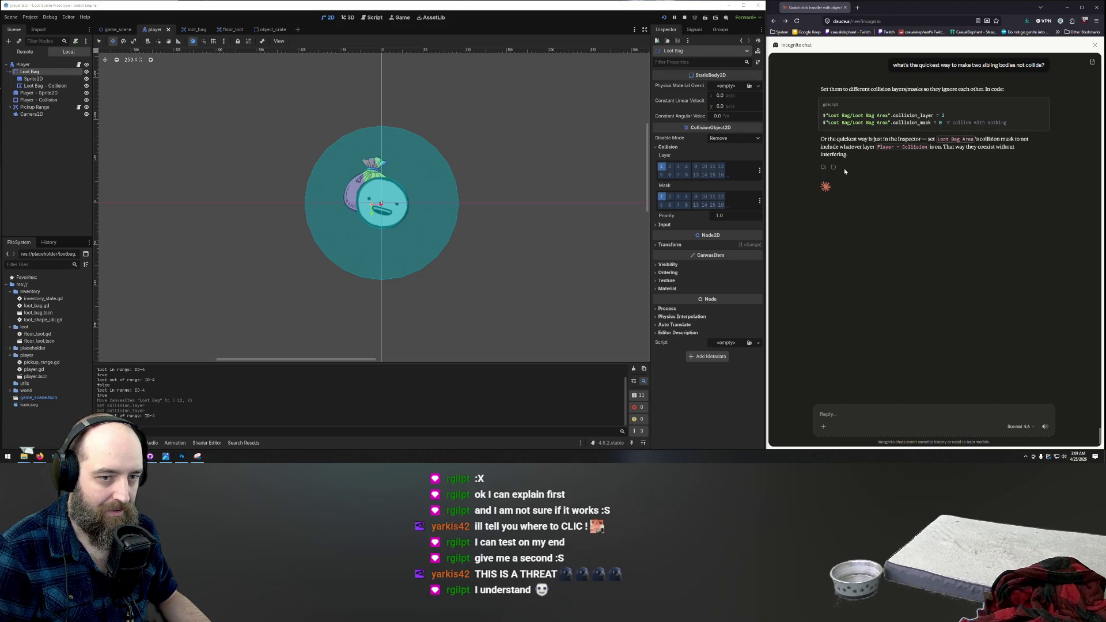
scroll(929, 156, up, 1)
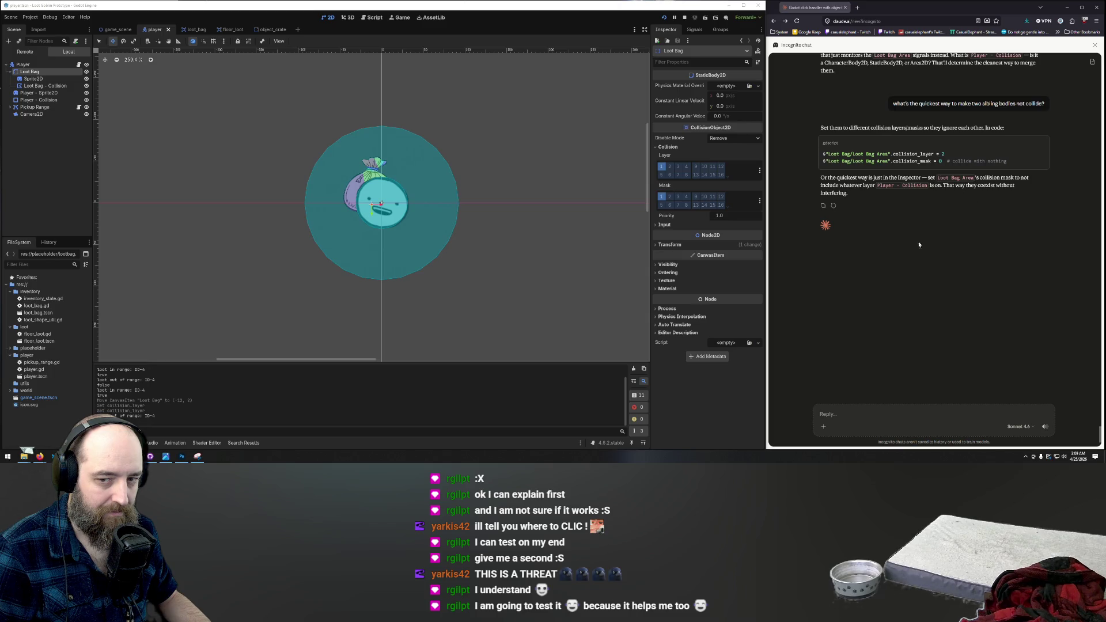
click(854, 415)
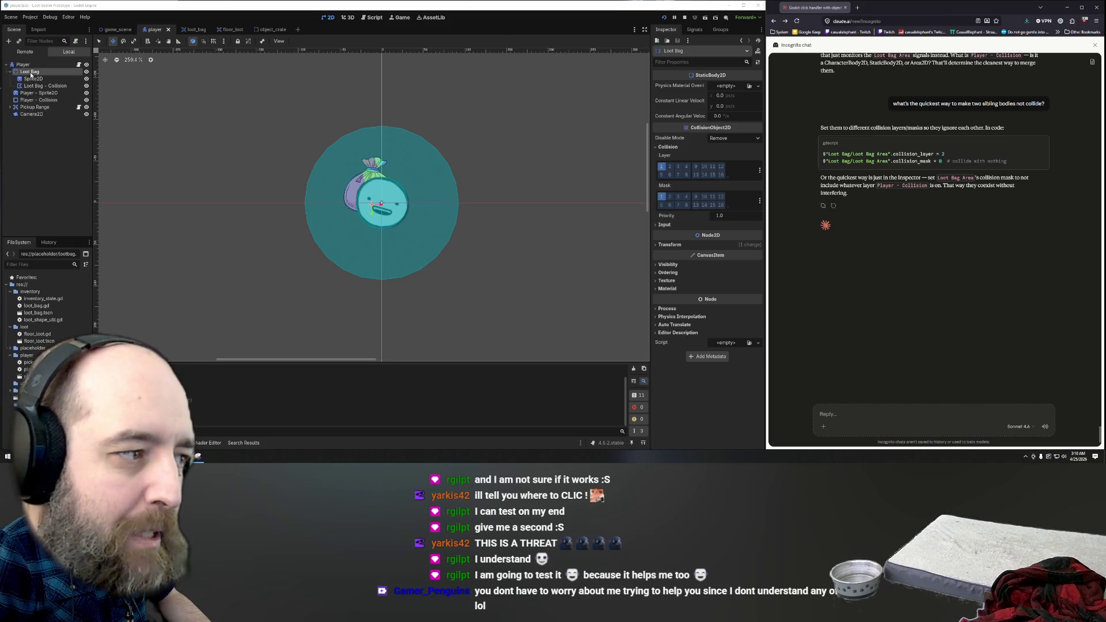
Step: Collapse Loot Bag's children and draft the reply 'yeah lets just exclude that specific laye' to Claude
click(10, 71)
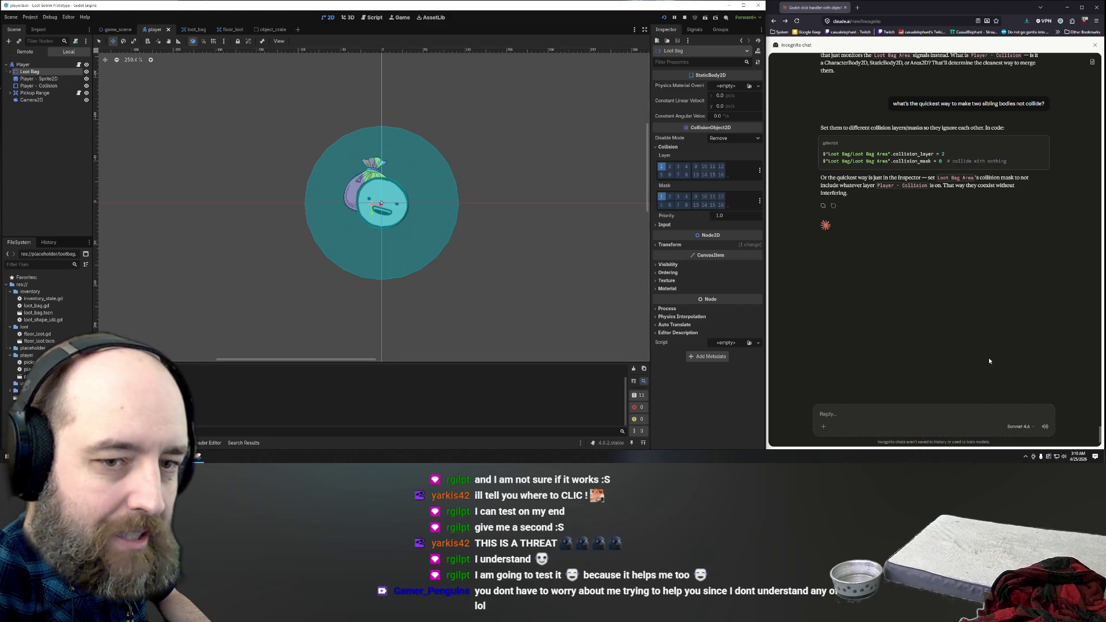
click(829, 178)
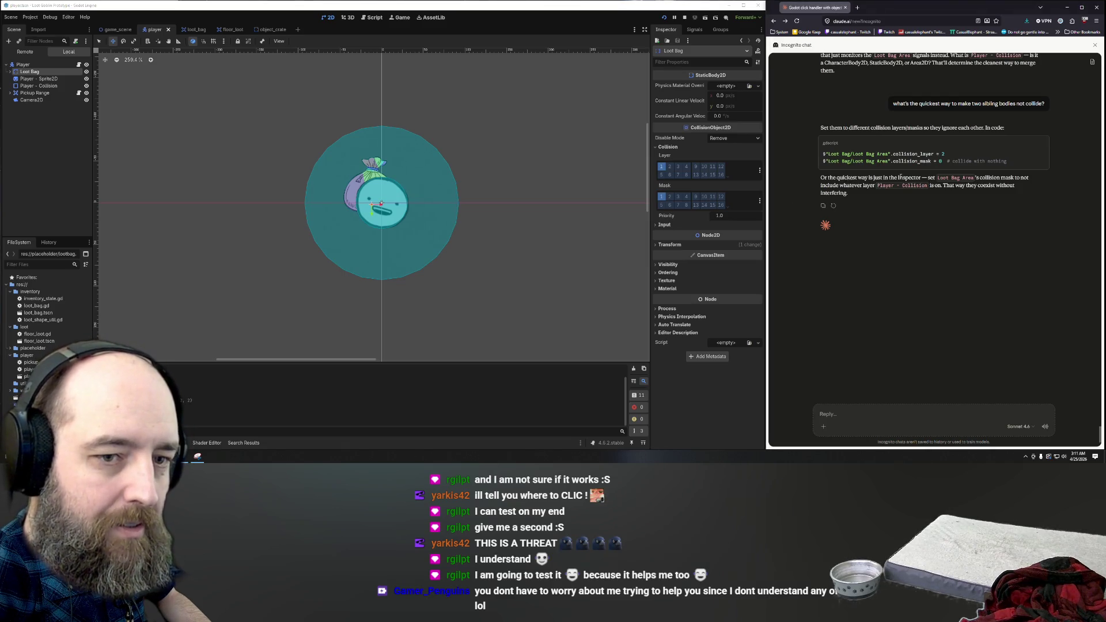
click(921, 410)
text(yeah lets just exclude that specific layer)
Step: Send the message 'yeah lets just exclude that specific layer' to Claude
key(Return)
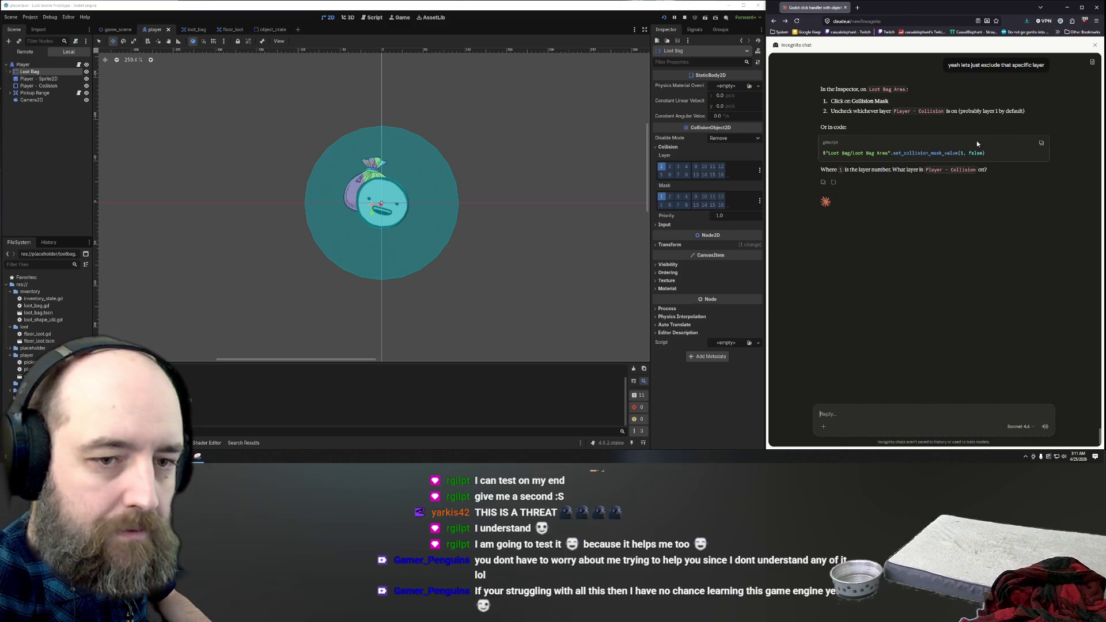
drag(991, 152, 822, 160)
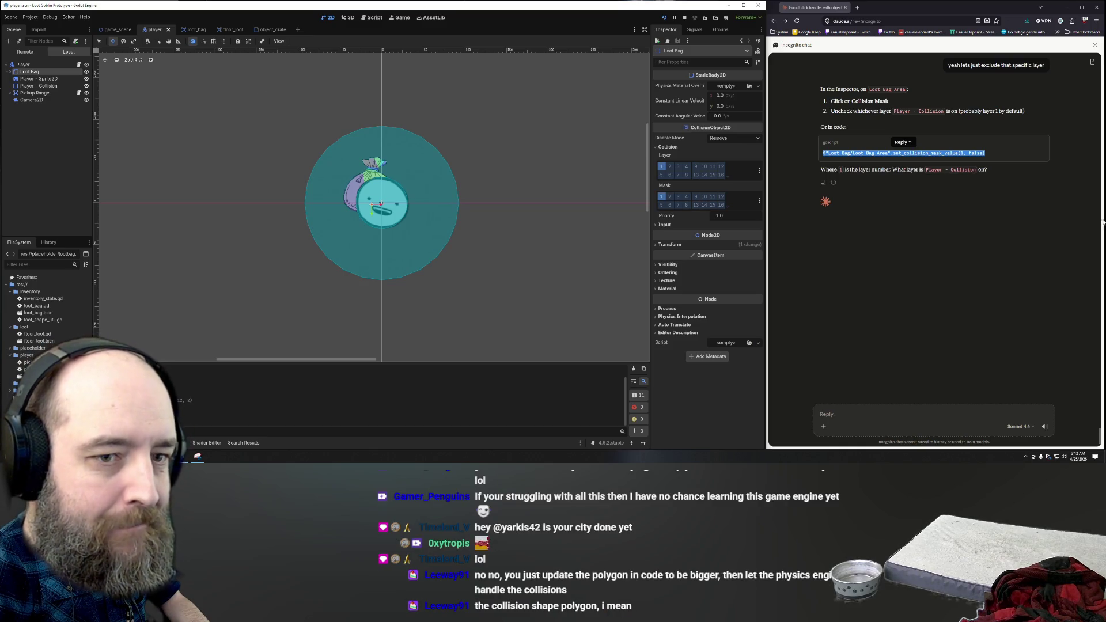
click(930, 153)
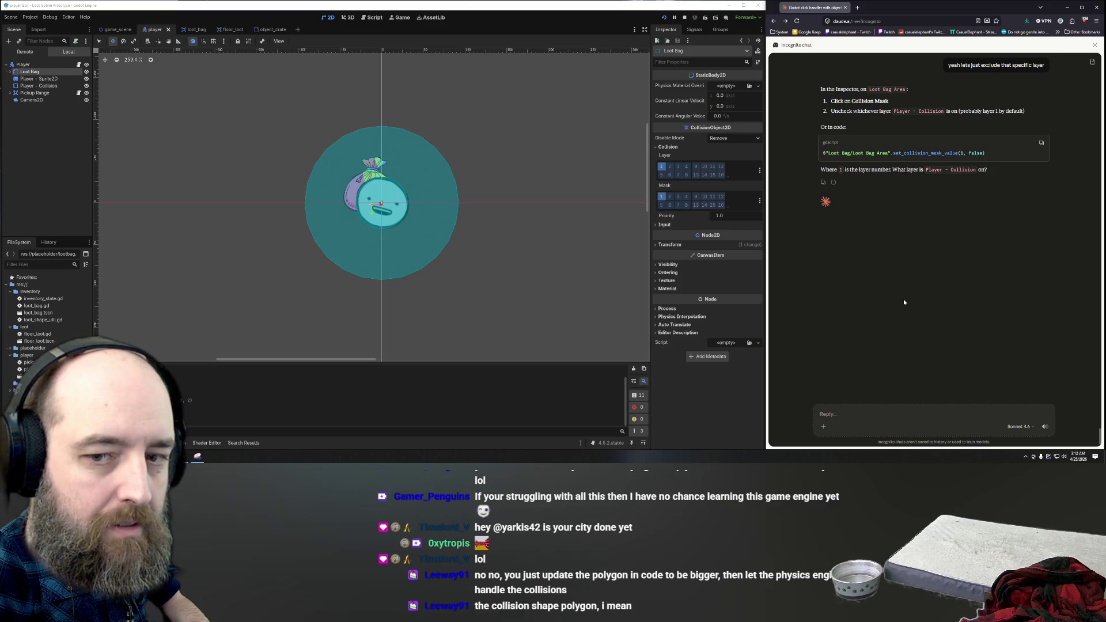
Step: Move the Loot Bag's collision layer and mask from bit 1 to bit 2 and save
key(F5)
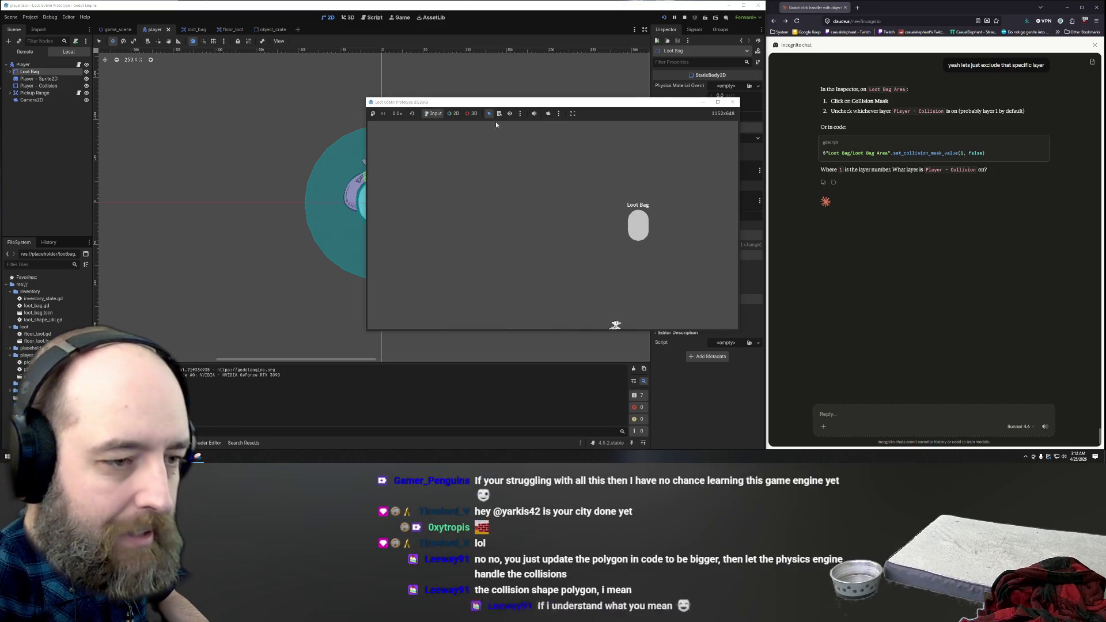
click(733, 102)
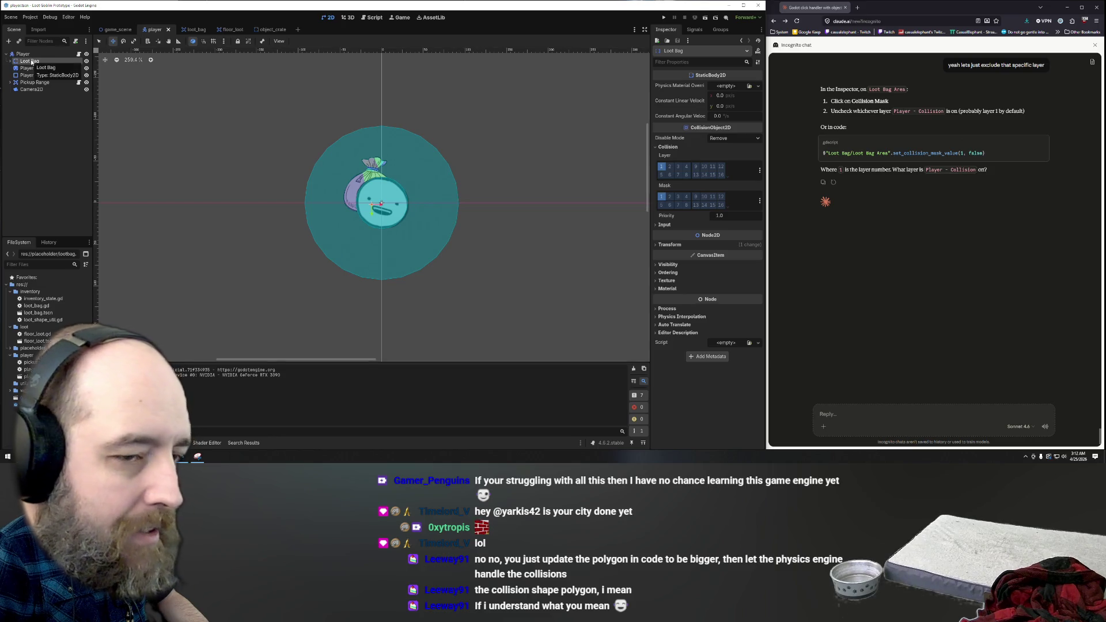
click(670, 166)
click(669, 197)
click(661, 196)
click(661, 167)
key(ctrl+s)
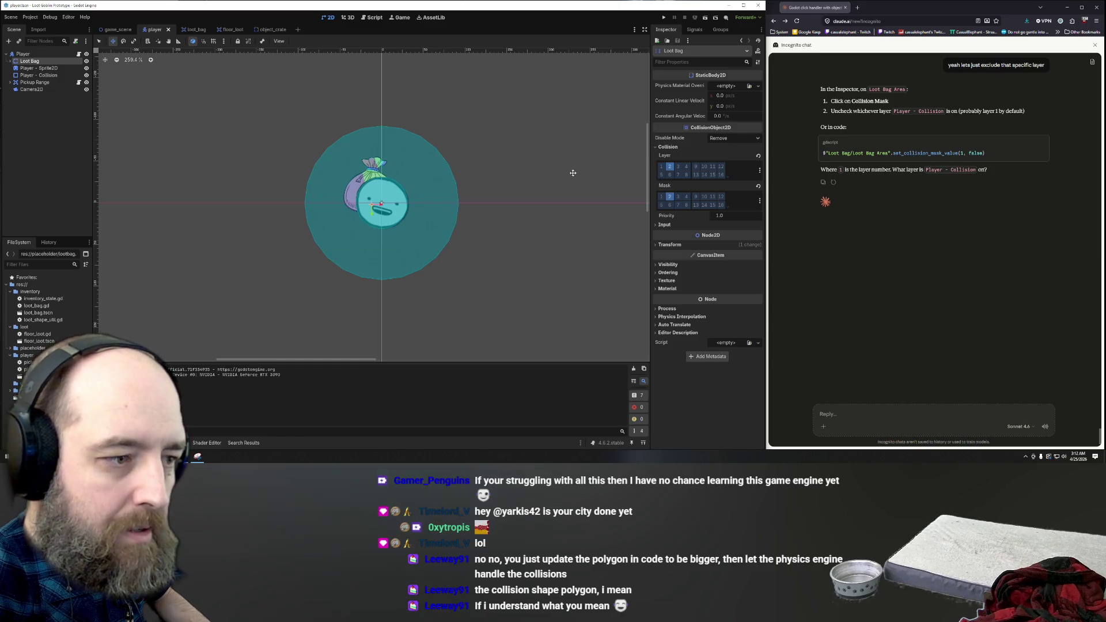
Step: Run the game, drop radishes into the Loot Bag and take one back out, then stop
key(F5)
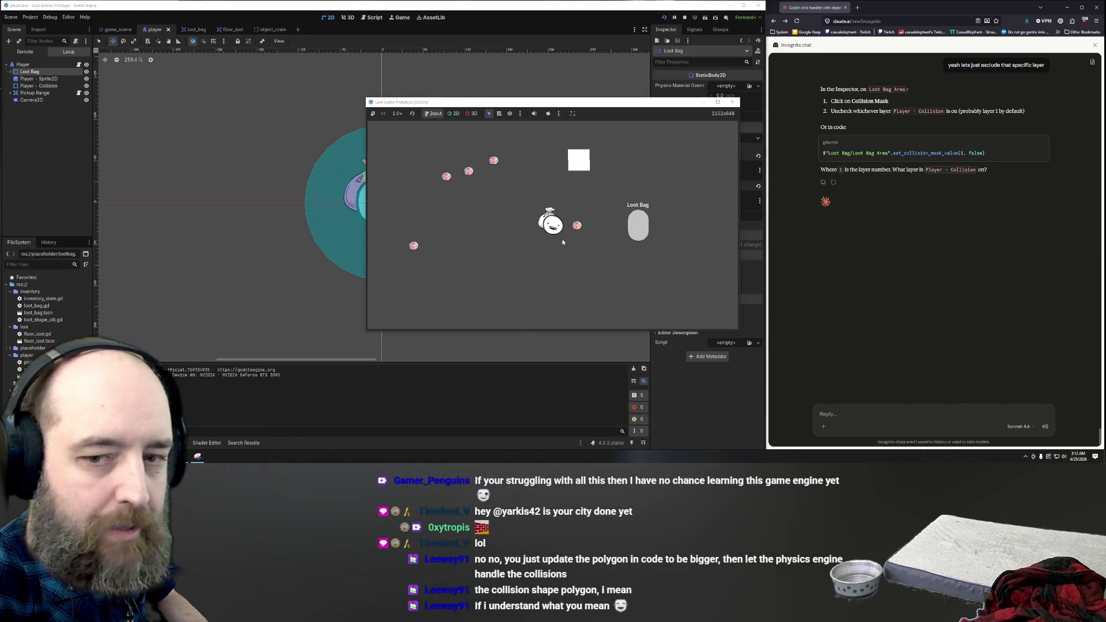
click(564, 236)
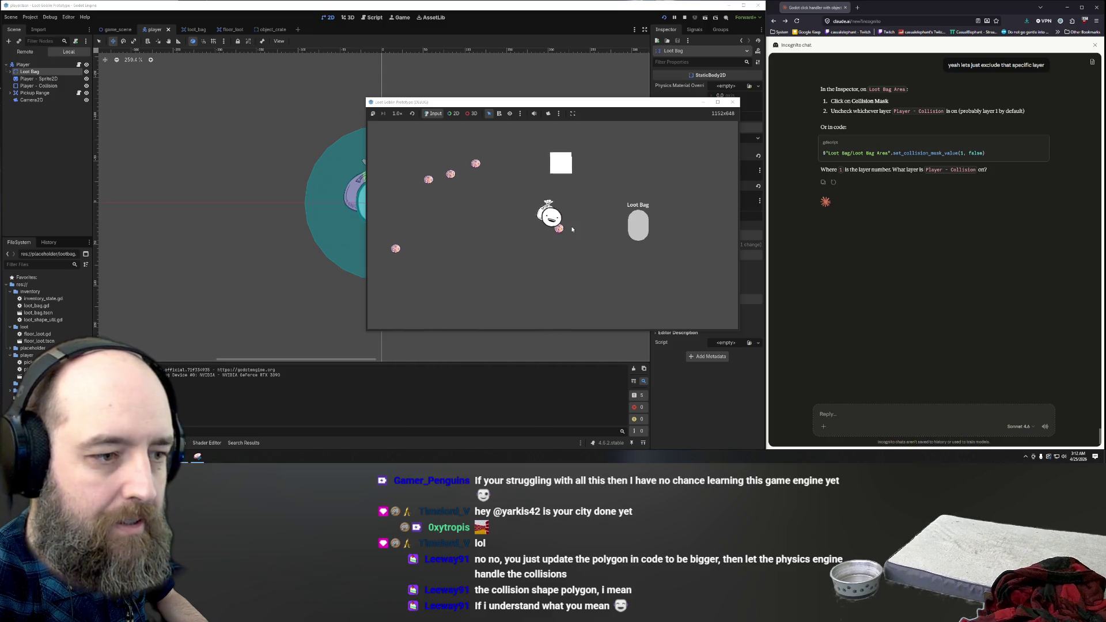
mouse_move(570, 167)
mouse_down()
mouse_move(651, 222)
mouse_move(640, 229)
mouse_up()
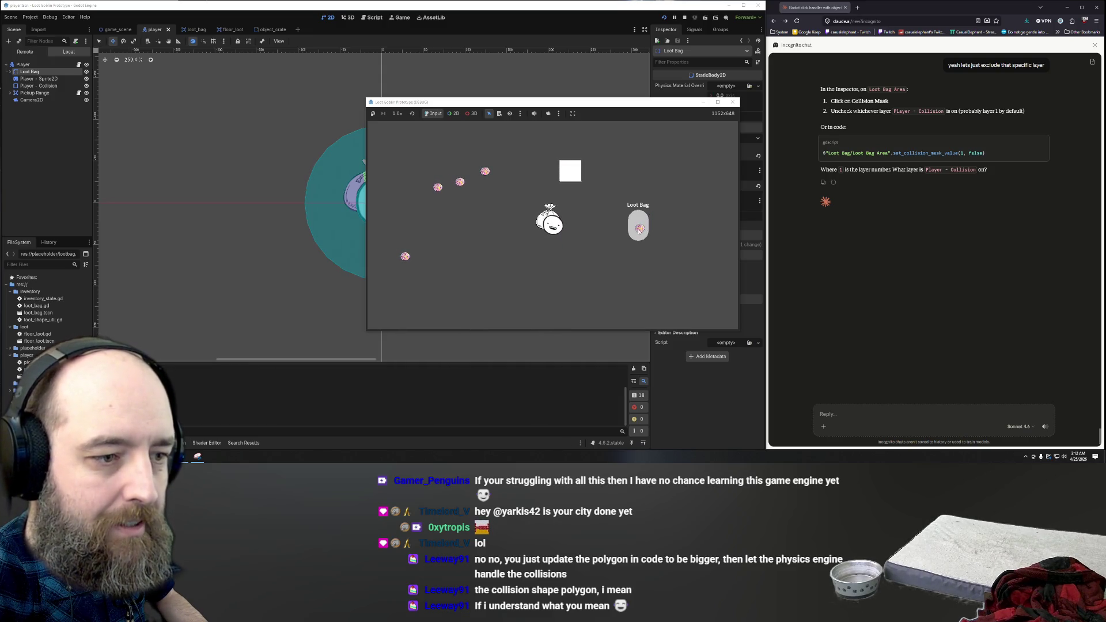
click(483, 175)
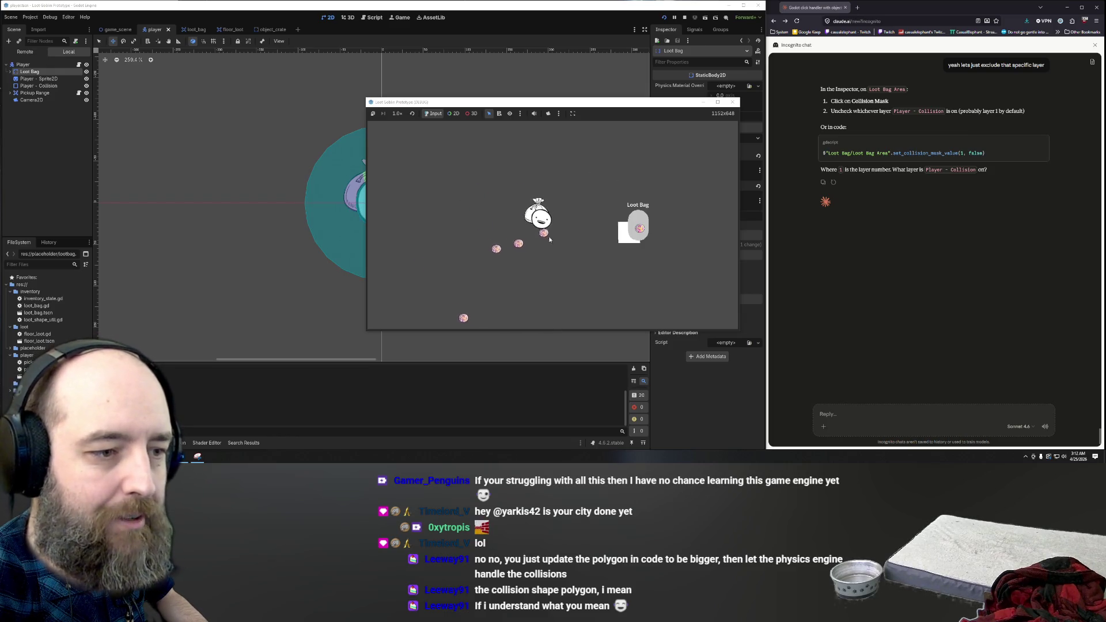
drag(550, 239, 638, 221)
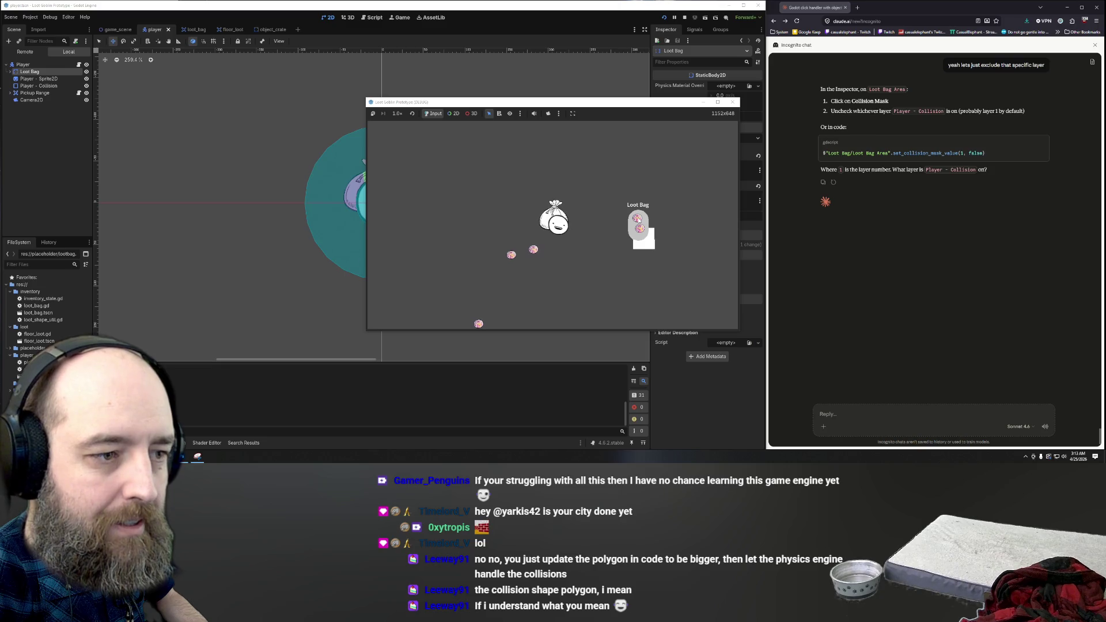
click(633, 230)
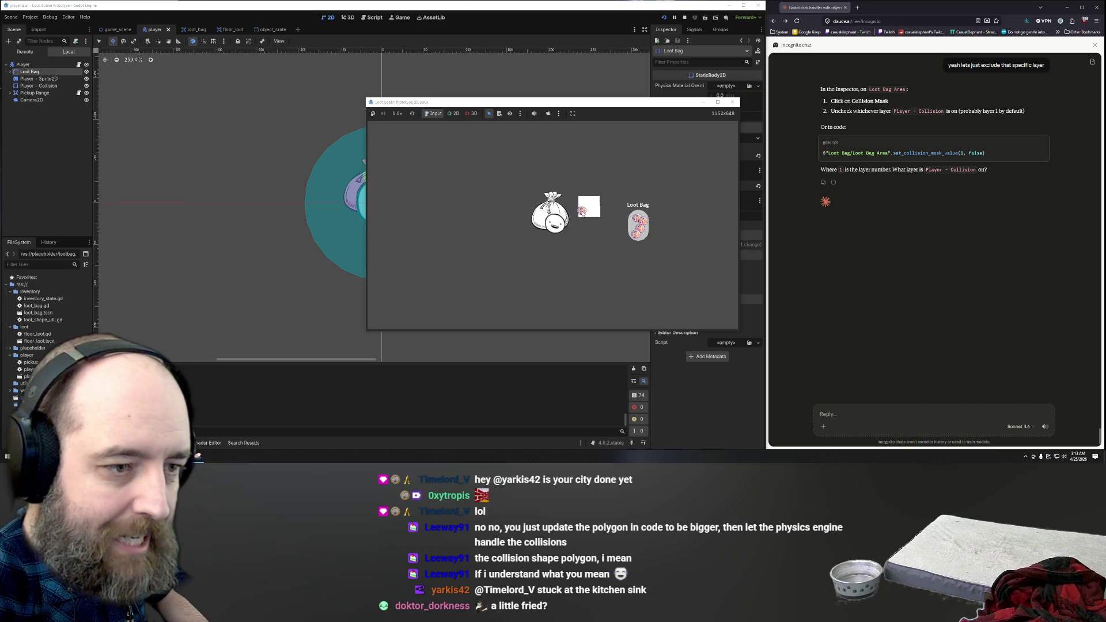
click(586, 214)
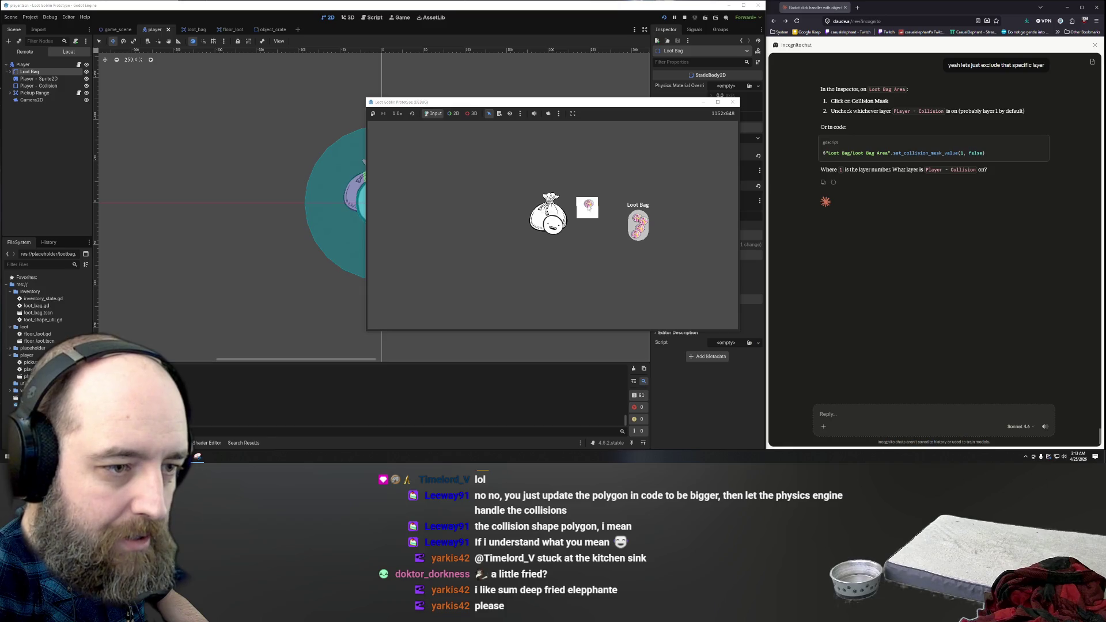
click(567, 228)
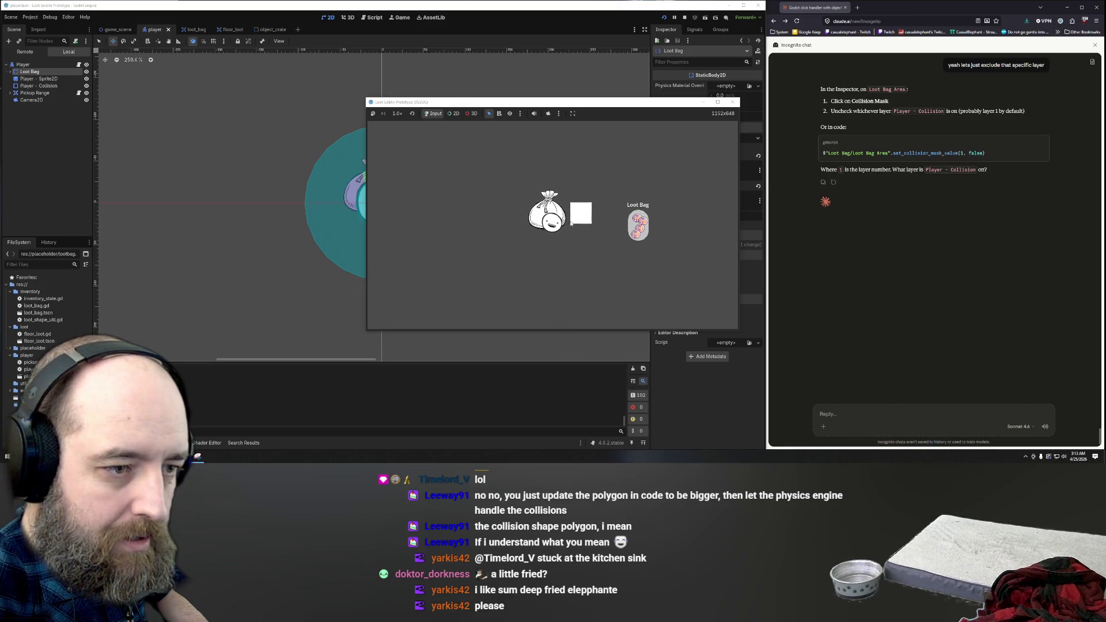
click(546, 285)
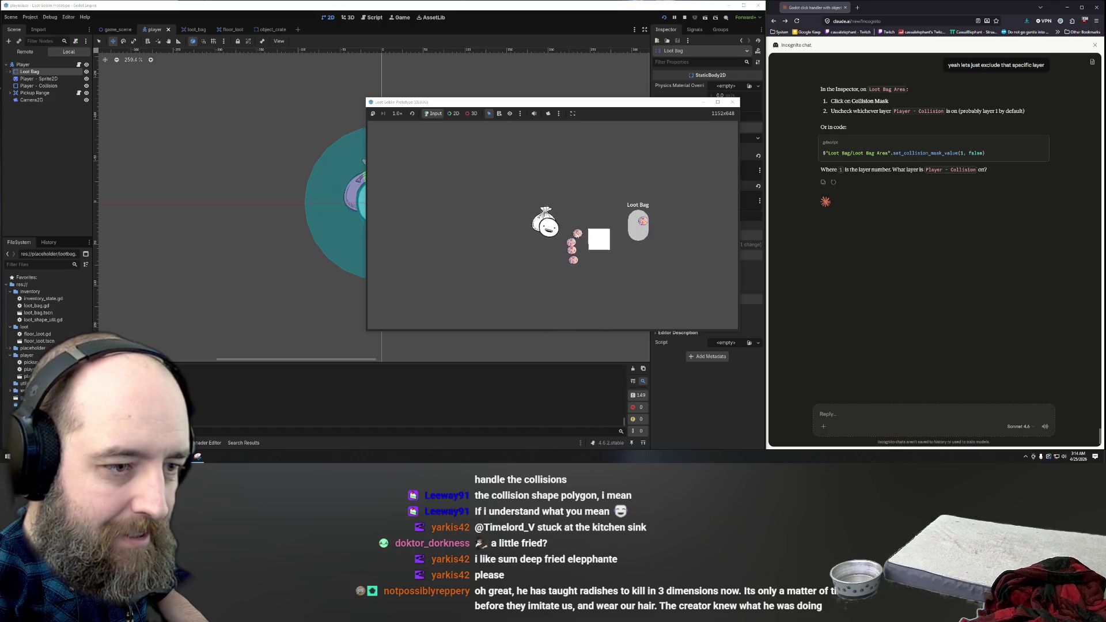
click(640, 222)
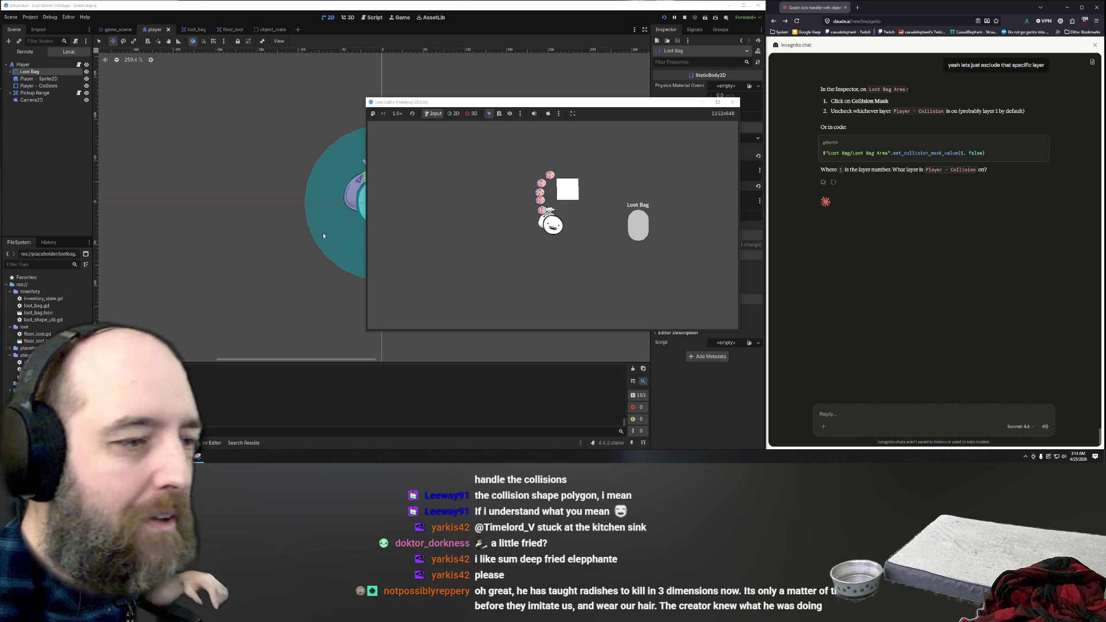
key(F8)
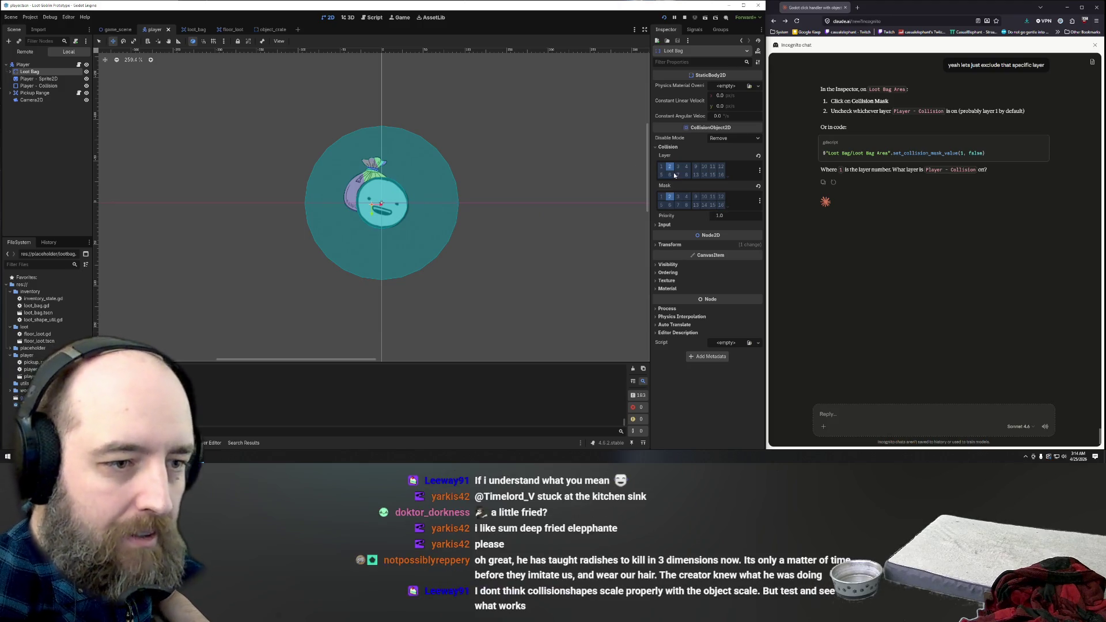
Step: Switch the Loot Bag's collision layer and mask back to bit 1, clearing bit 2
click(669, 174)
click(669, 167)
click(669, 196)
click(662, 166)
click(662, 198)
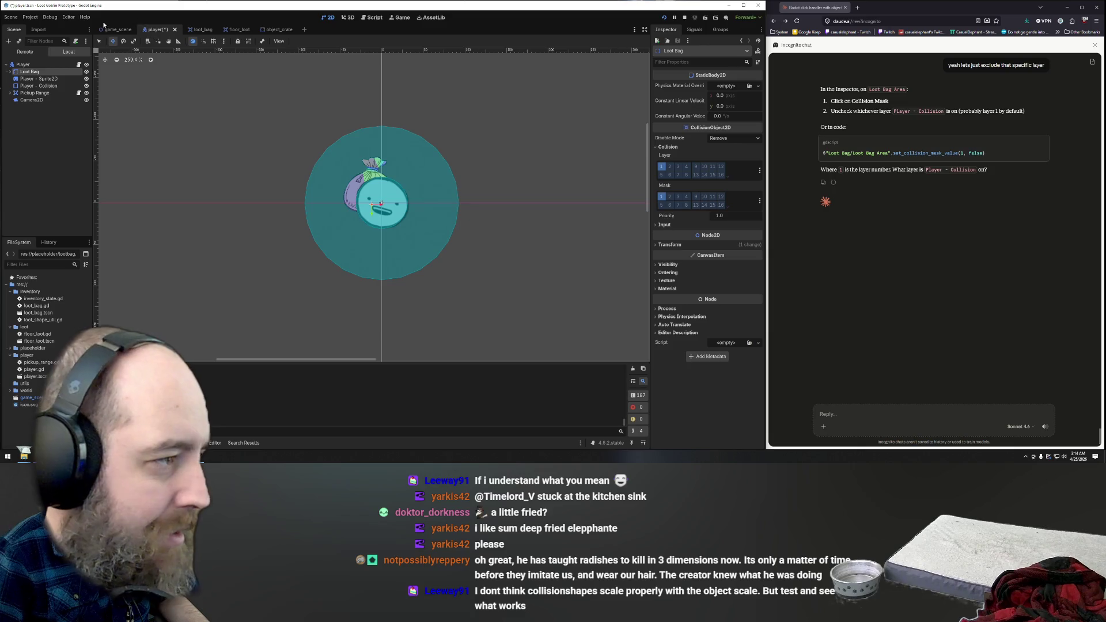
click(50, 16)
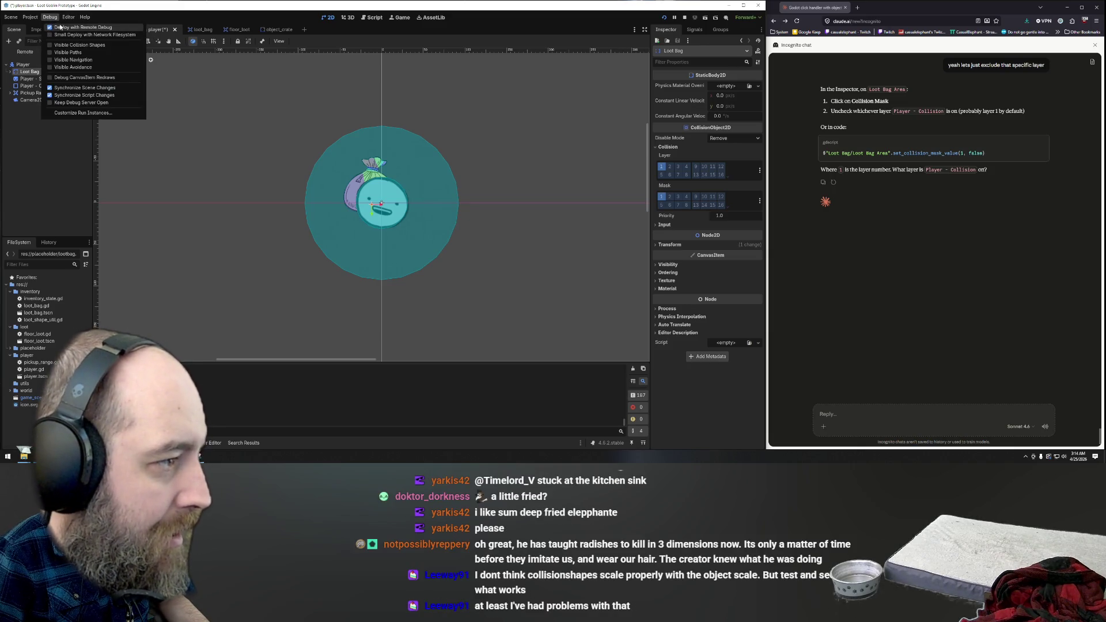
Step: Enable Debug > Visible Collision Shapes and run the game with F5
mouse_move(71, 20)
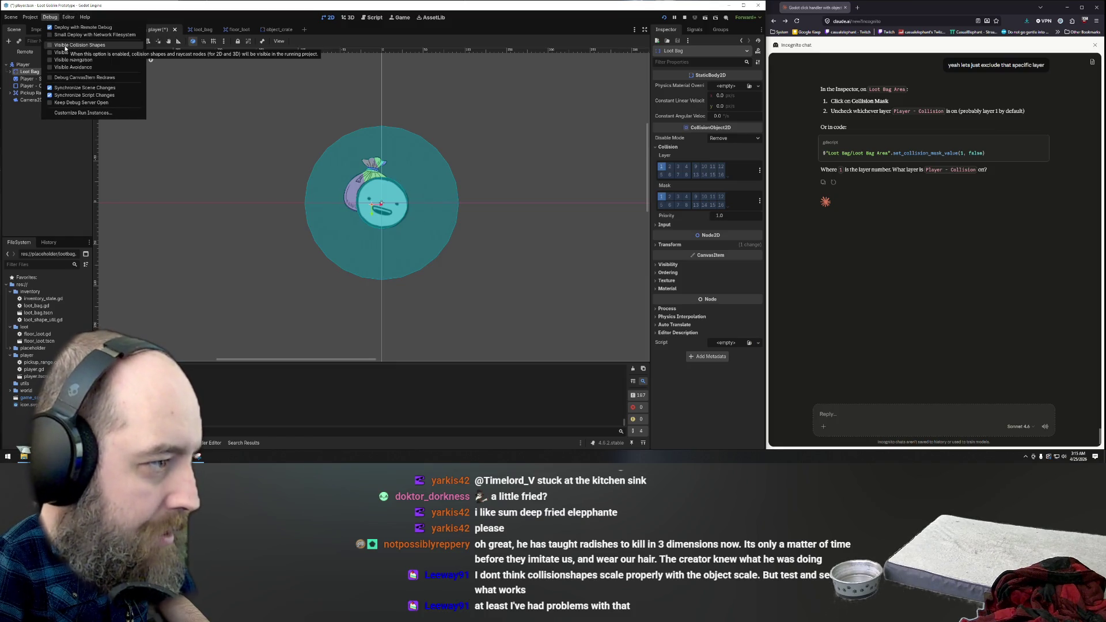
click(65, 45)
key(F5)
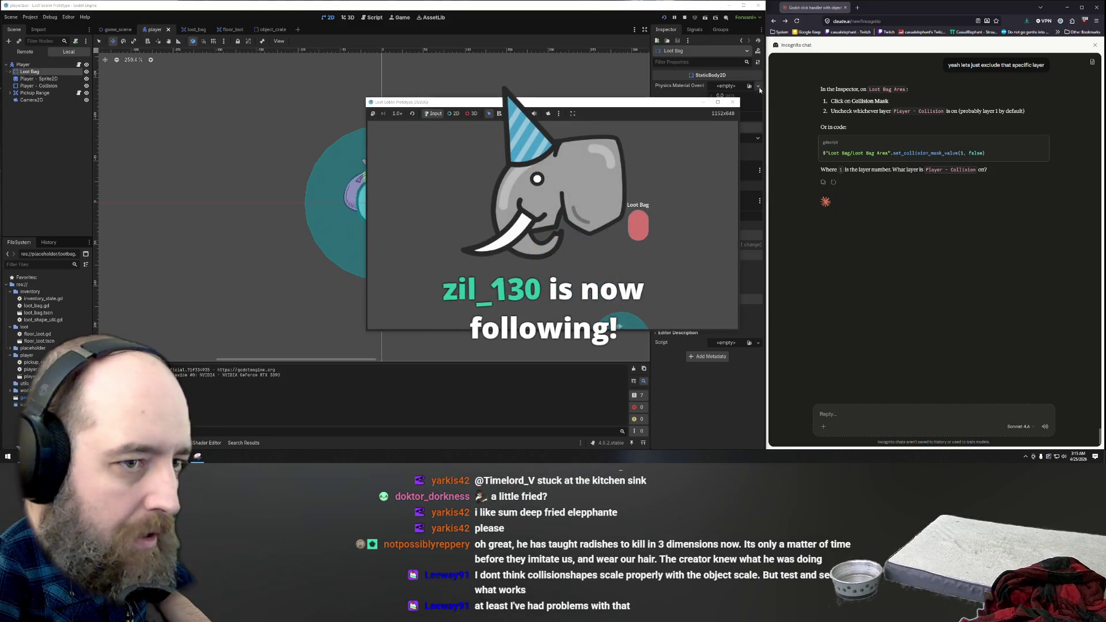
Step: Uncheck the Loot Bag's mask bit 1, rerun, drag a radish into the bag, then stop
click(737, 103)
click(663, 197)
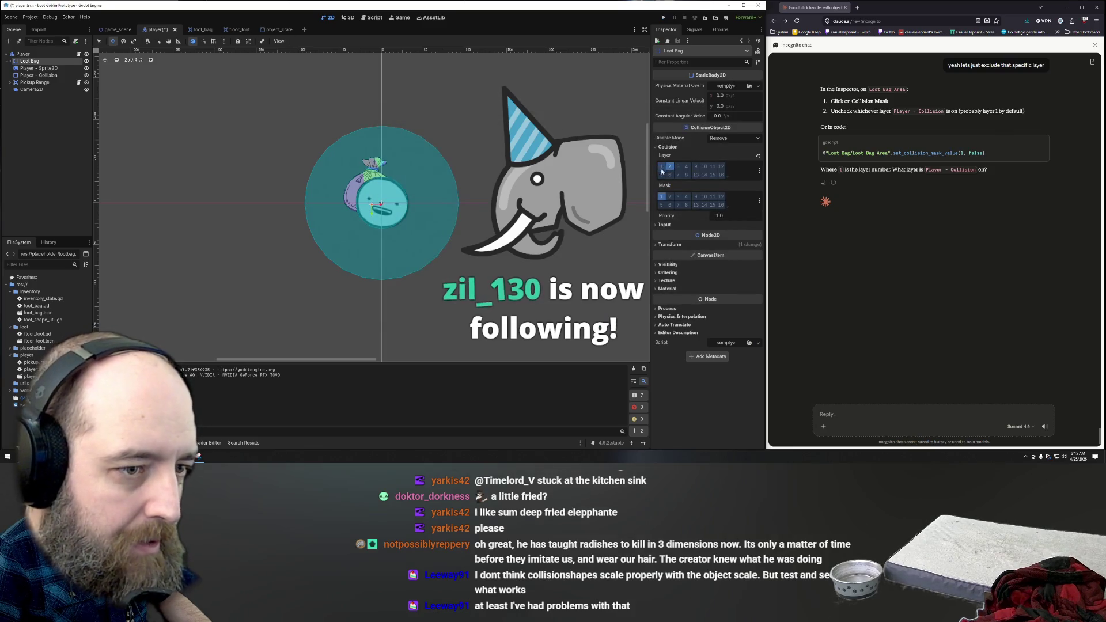
key(F5)
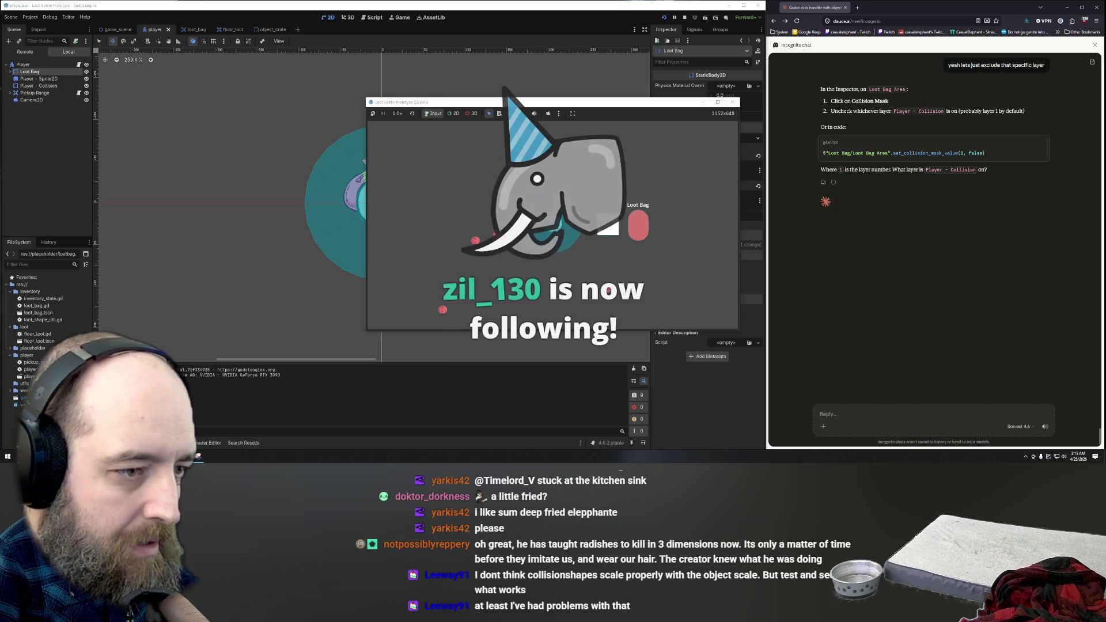
mouse_move(522, 228)
mouse_down()
mouse_move(637, 228)
mouse_move(609, 226)
mouse_up()
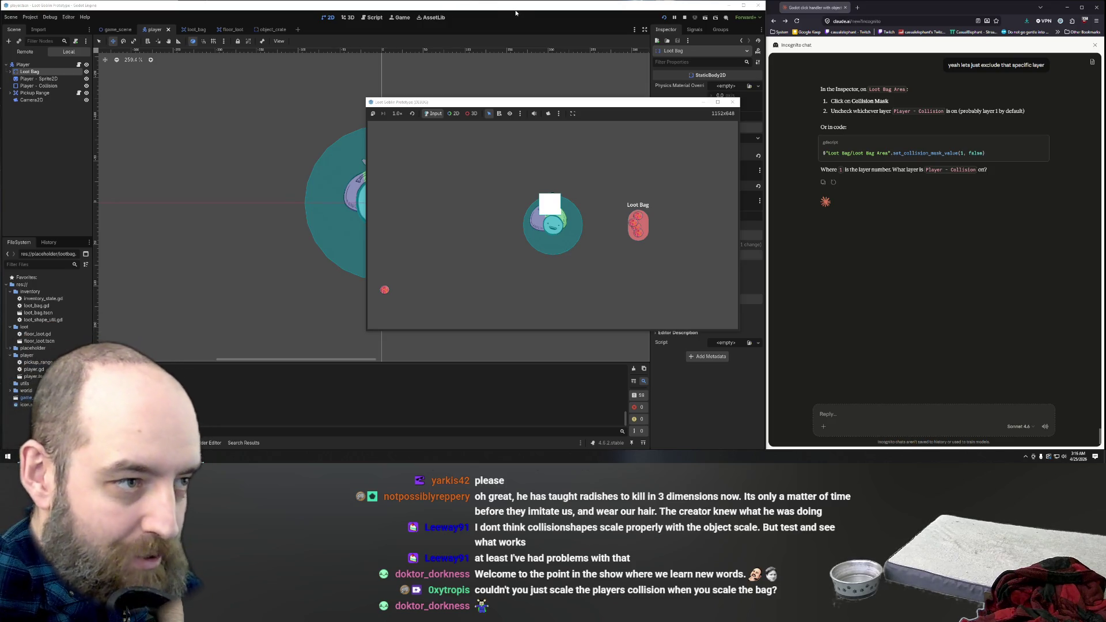
key(F8)
Step: Move the Loot Bag's collision layer and mask from bit 2 to bit 1, then save and run
click(669, 166)
click(669, 196)
click(662, 197)
click(661, 167)
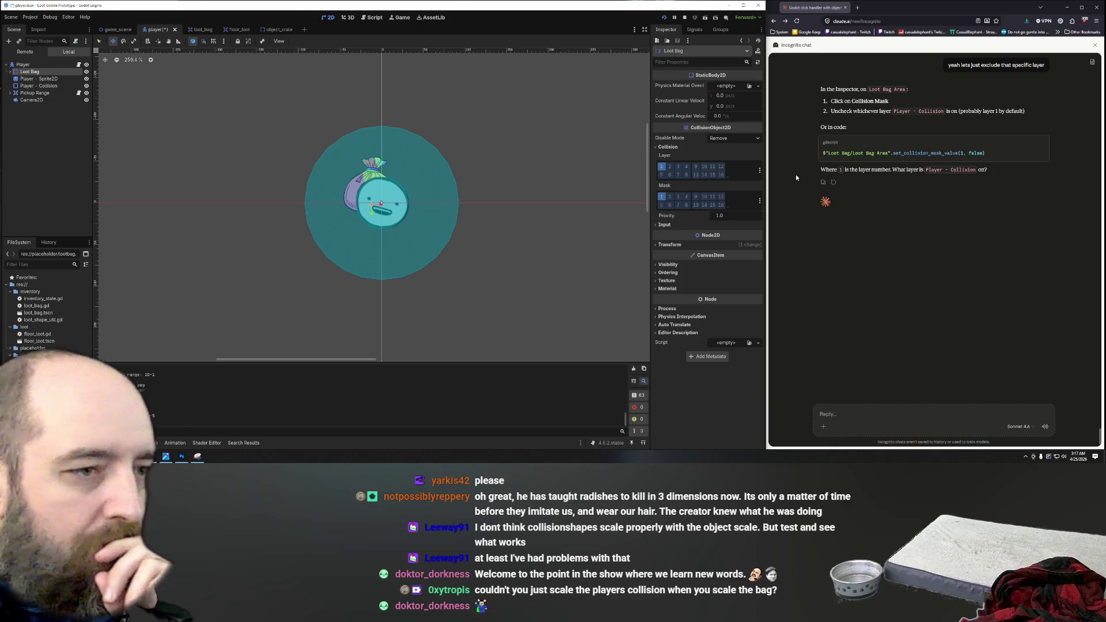
key(F5)
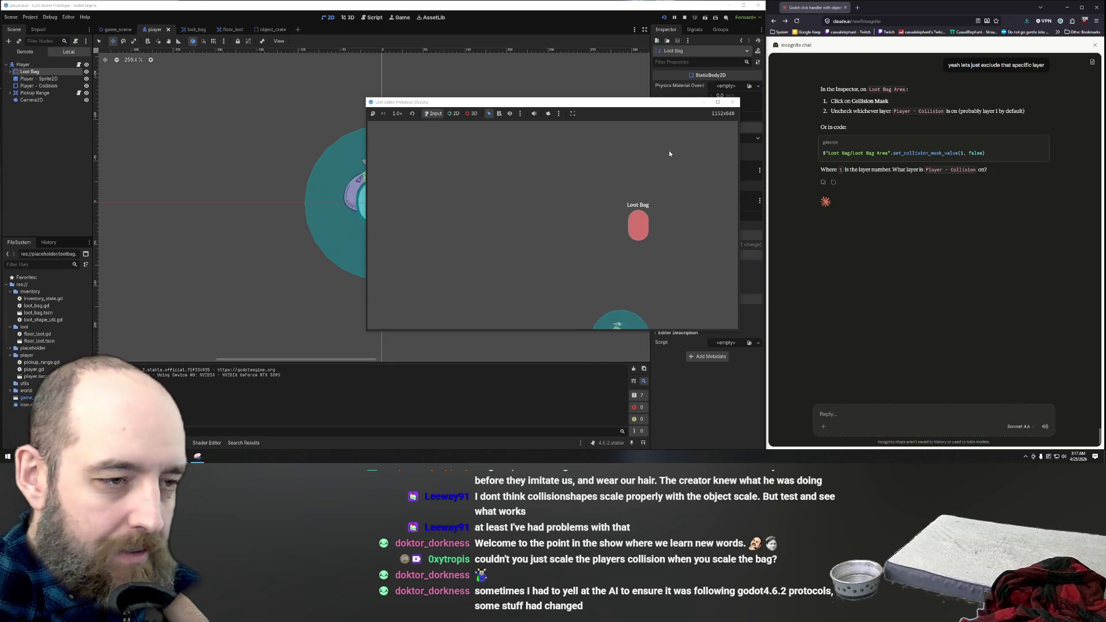
Step: Stop the test game, closing the debug window
click(732, 102)
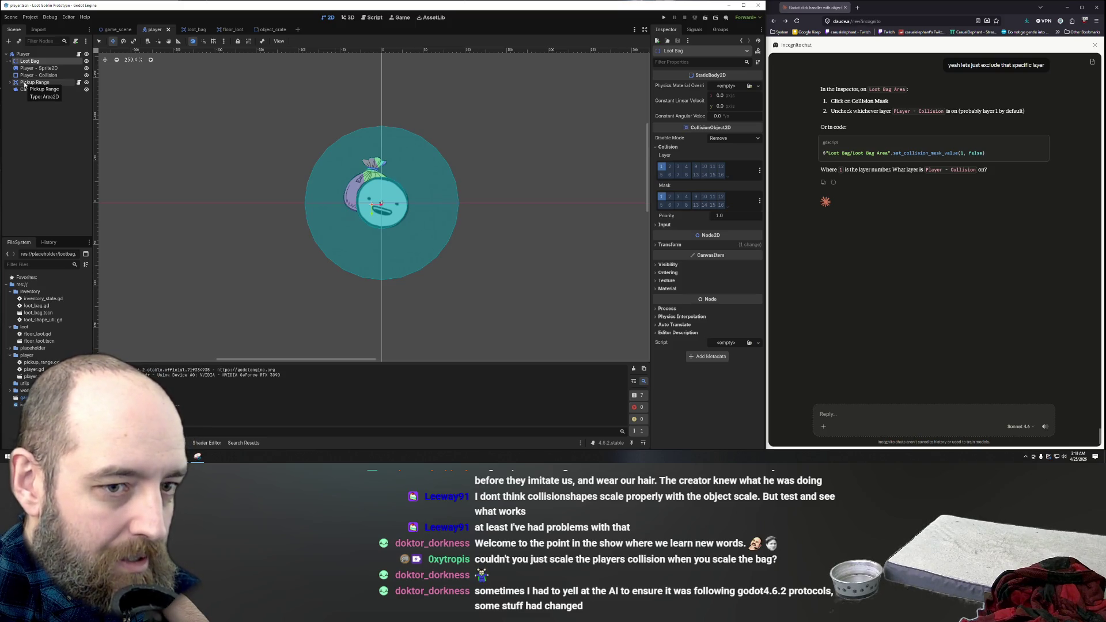
Step: Send Claude the reply 'they are all on 1'
click(831, 414)
text(they are all on )
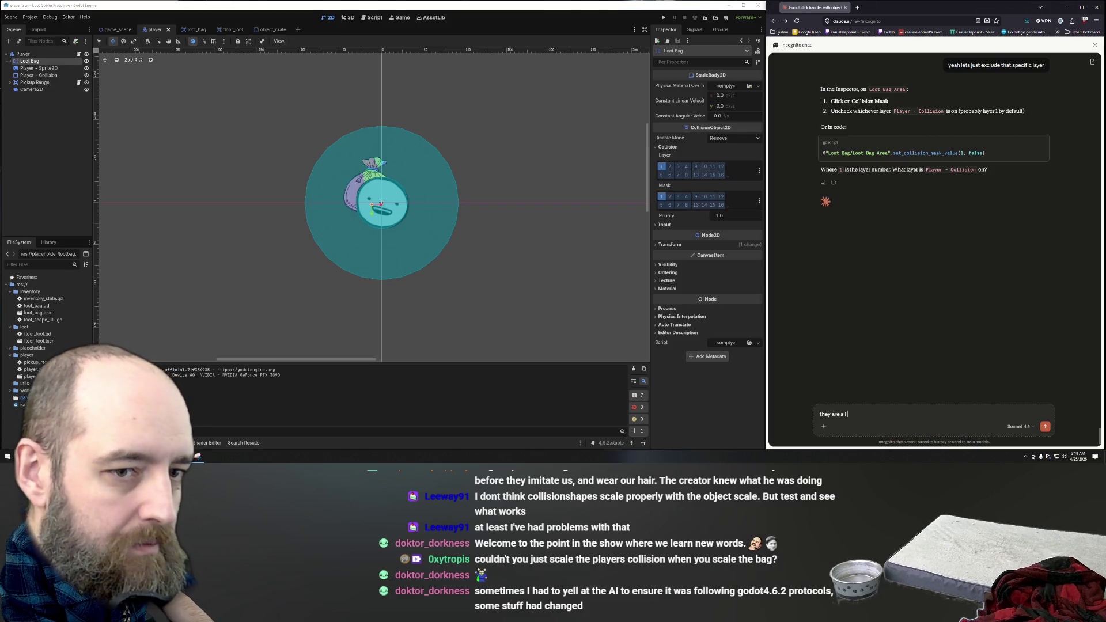
text(1)
key(Return)
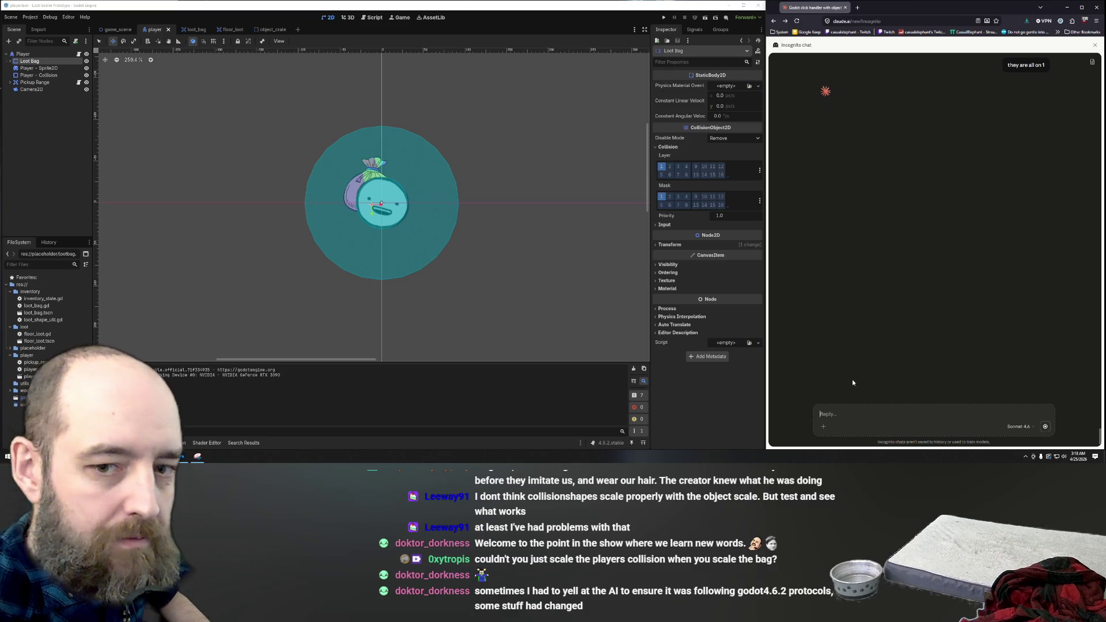
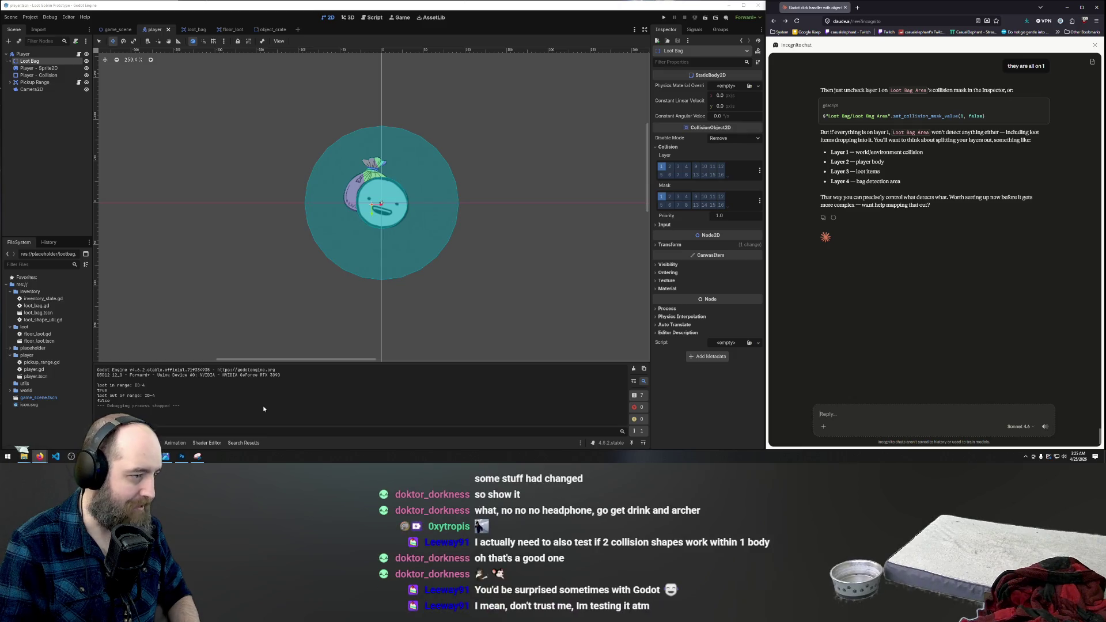
Step: Expand Loot Bag and shift its Sprite2D and collision shape together down-right
click(34, 68)
click(29, 61)
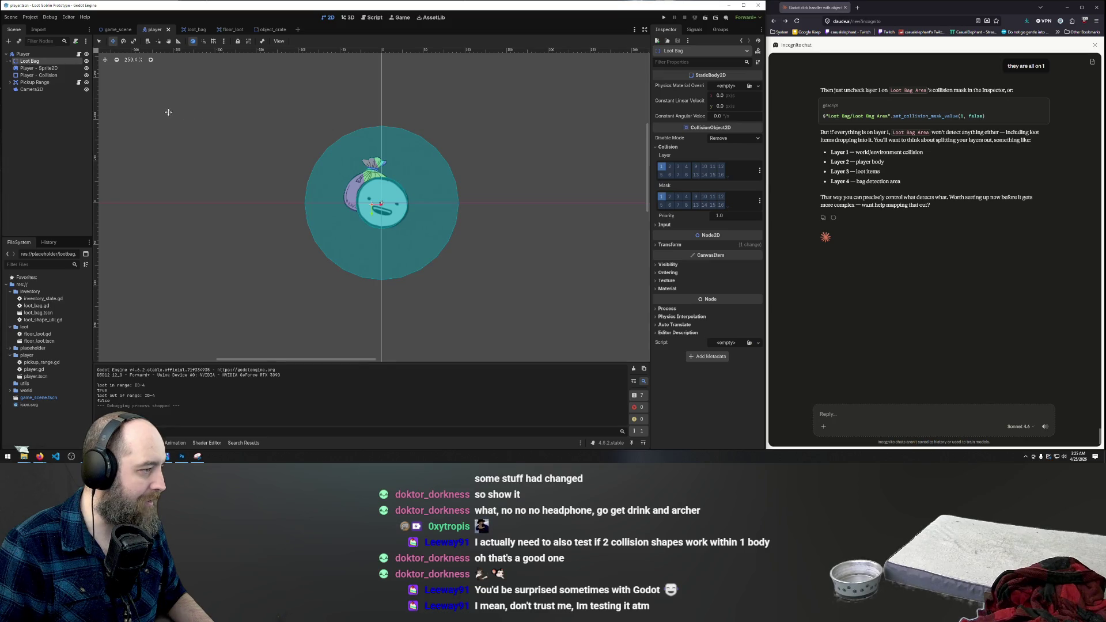
click(10, 61)
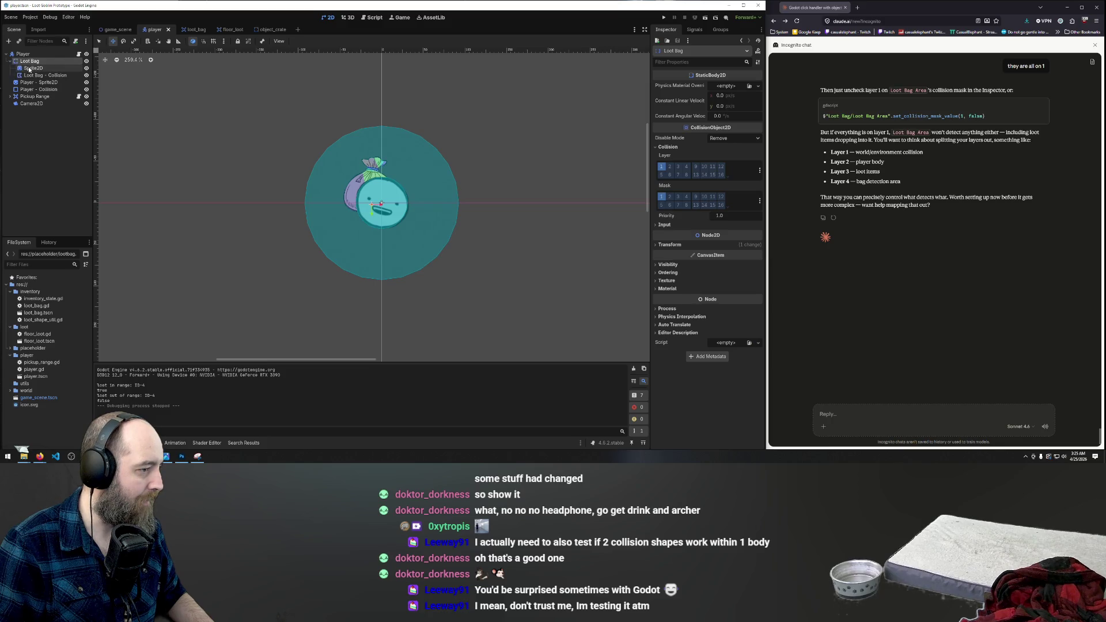
click(31, 68)
click(31, 75)
click(30, 68)
click(29, 73)
ctrl+click(29, 68)
drag(361, 180, 373, 200)
Step: Nudge the bag sprite and collision left, then move the Loot Bag up-left off the player
click(30, 61)
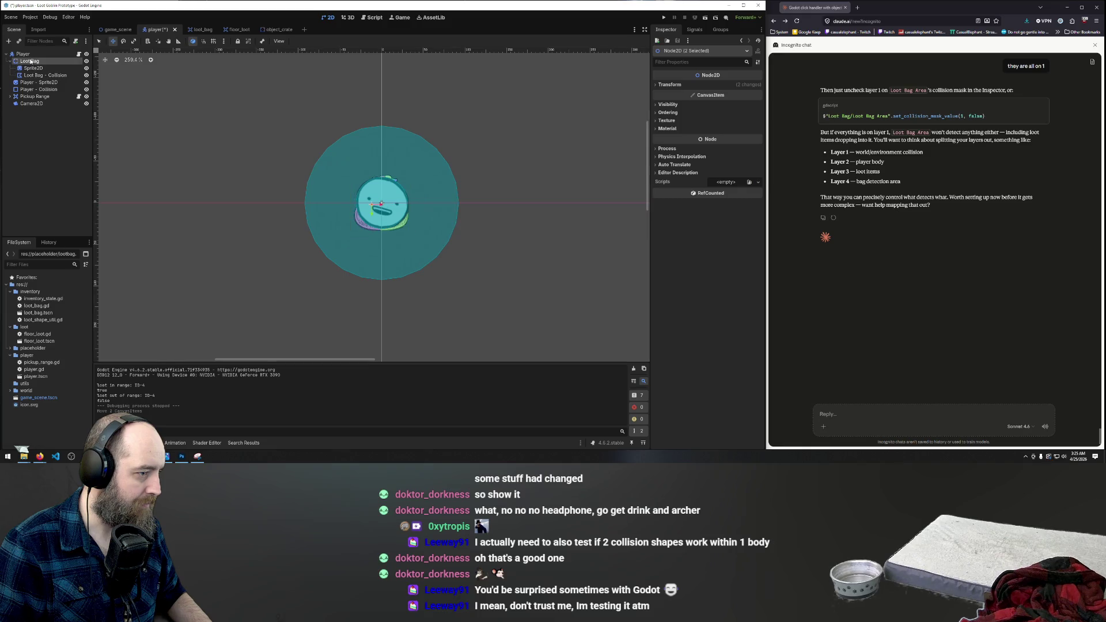
click(33, 68)
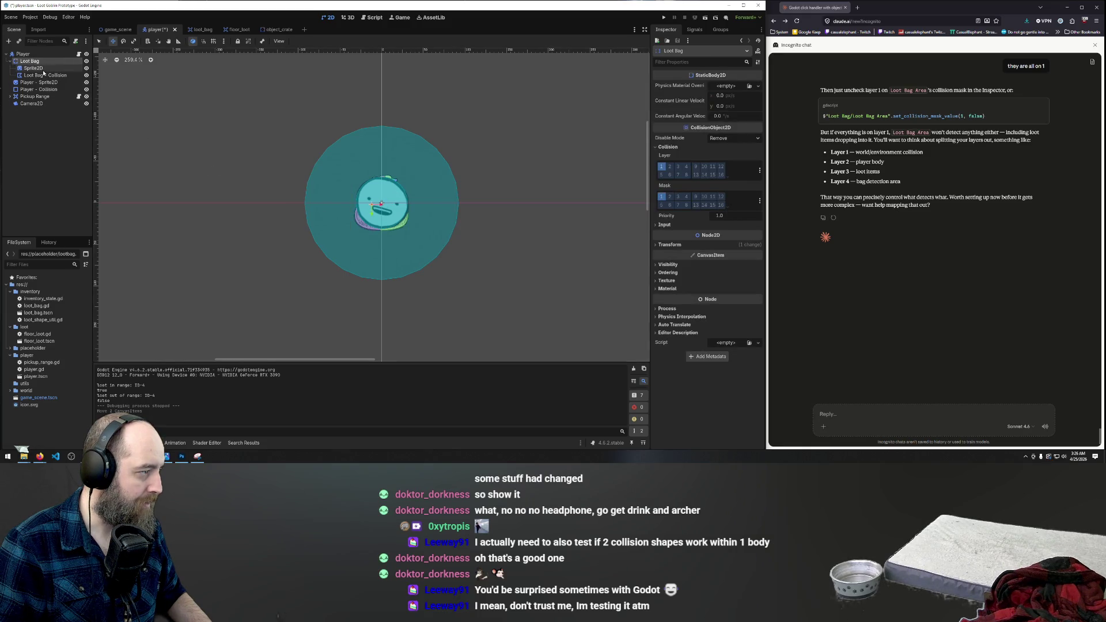
ctrl+click(38, 76)
drag(408, 221, 399, 222)
click(30, 61)
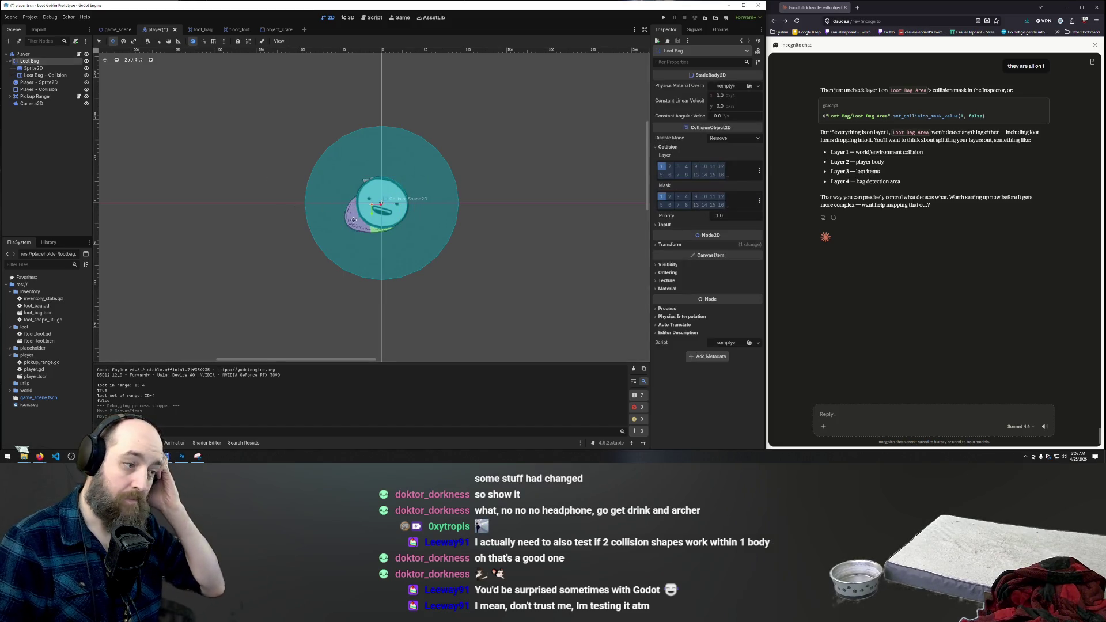
mouse_move(355, 225)
mouse_down()
mouse_move(352, 201)
mouse_move(320, 173)
mouse_up()
Step: Save the player scene and run the game with F5, walking the player upward
key(ctrl+s)
key(F5)
key(w)
key(w)
key(w)
Step: Walk the player up-left in the test game, move its window left, and close it
key(a)
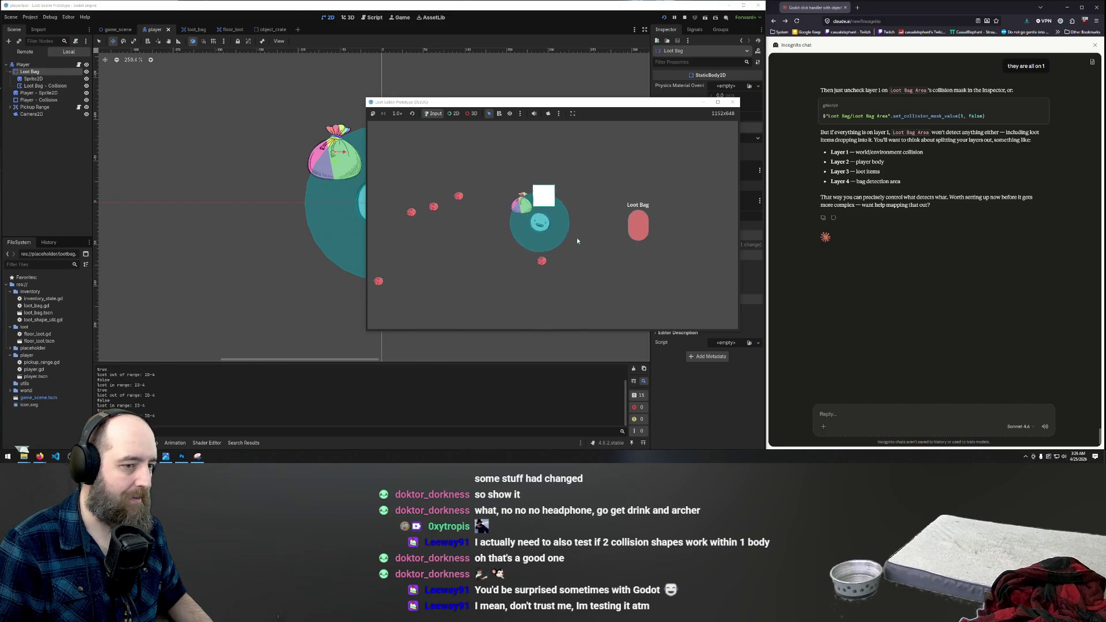
mouse_move(640, 107)
mouse_down()
mouse_move(606, 122)
mouse_move(556, 187)
mouse_move(511, 176)
mouse_up()
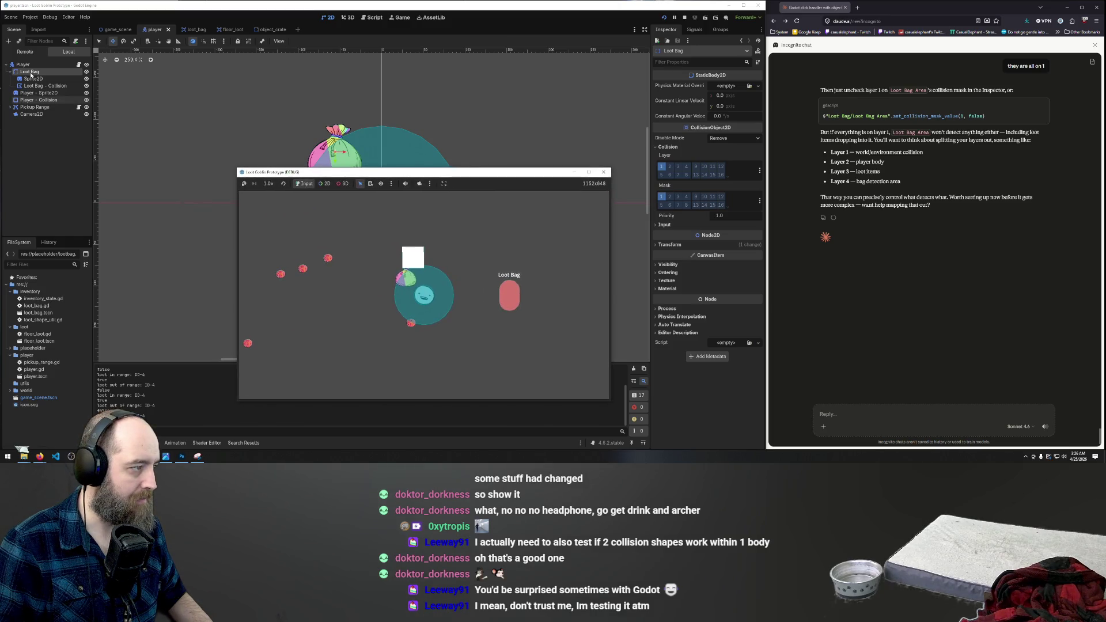
click(435, 284)
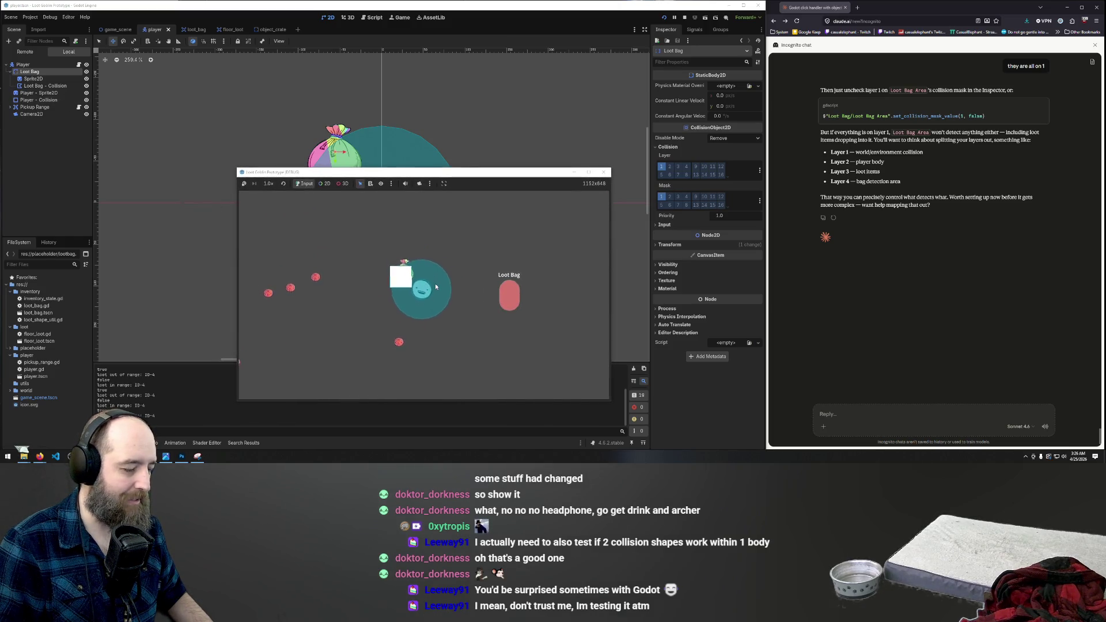
click(604, 171)
Step: Undo the bag move back behind the player, rerun the game, and close it
key(ctrl+z)
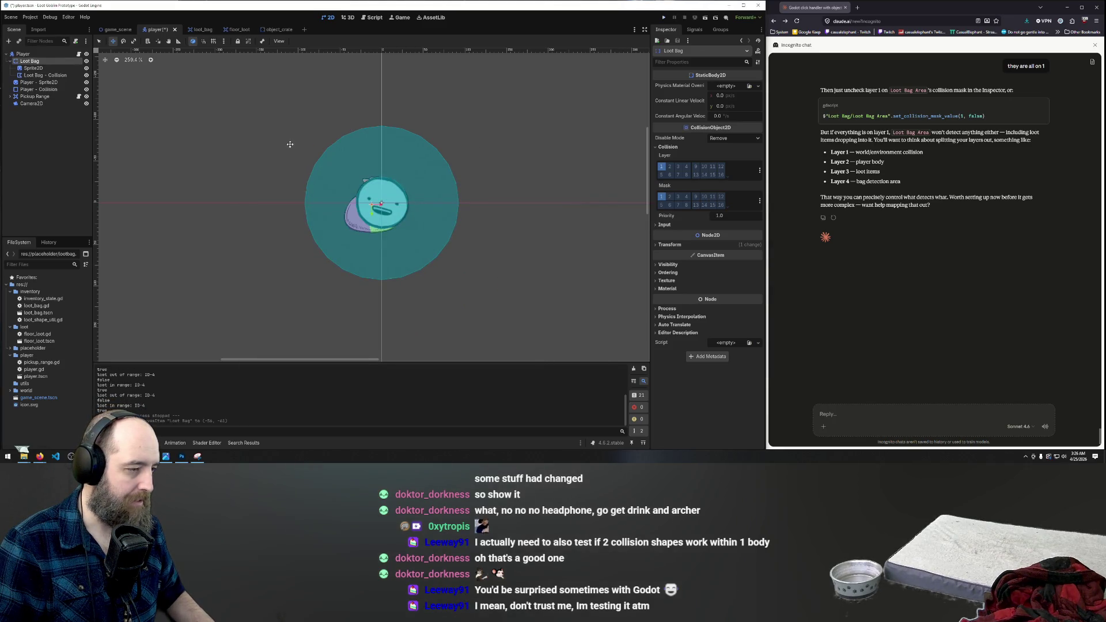
key(F5)
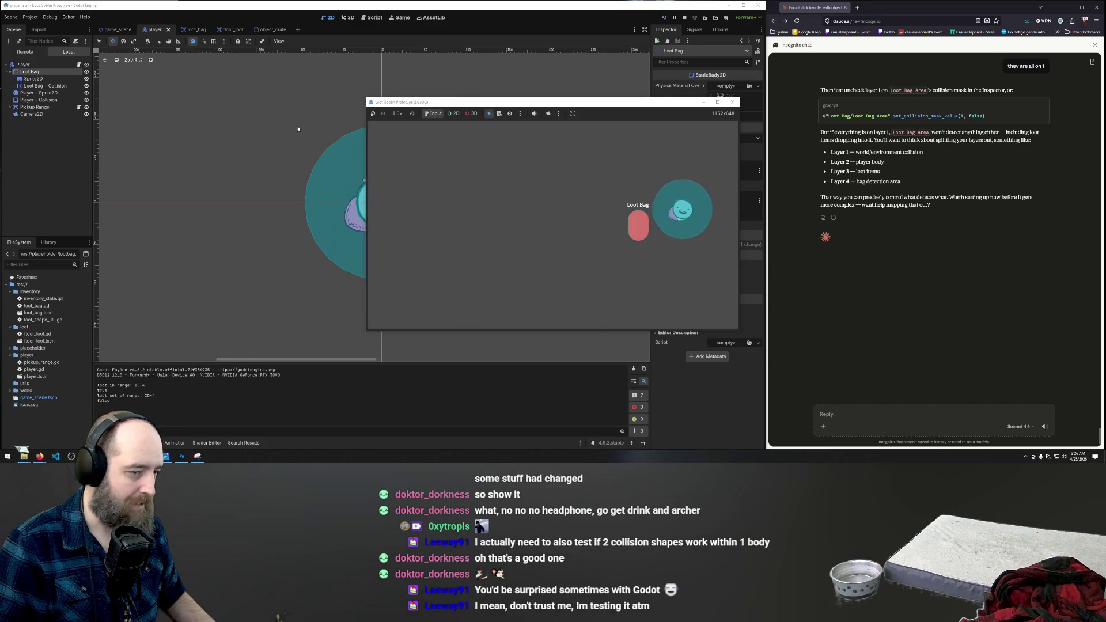
key(F5)
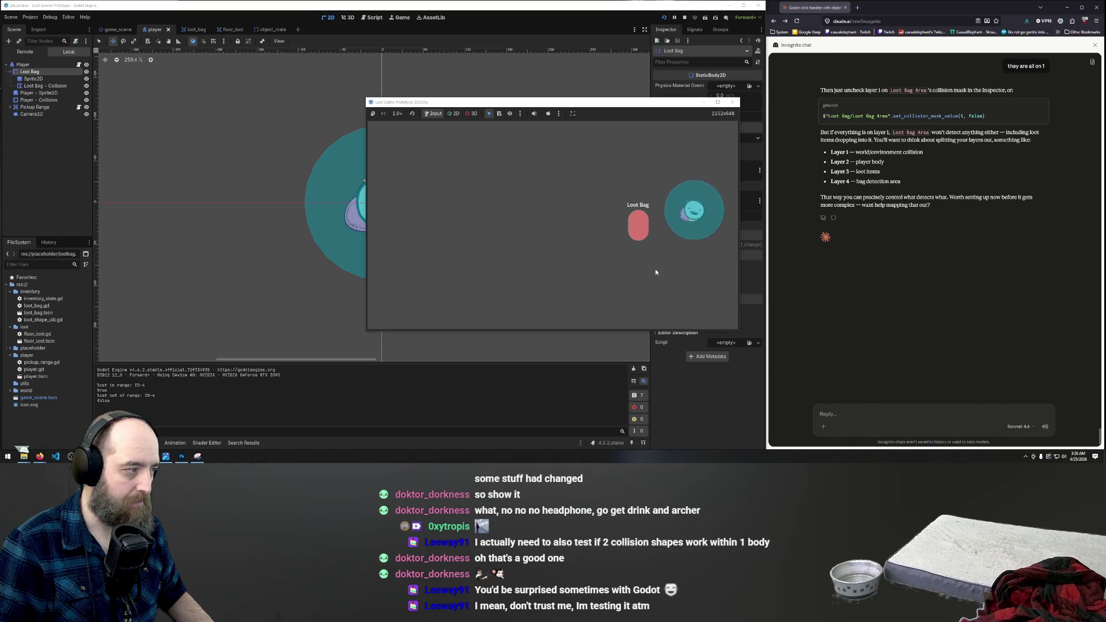
click(733, 102)
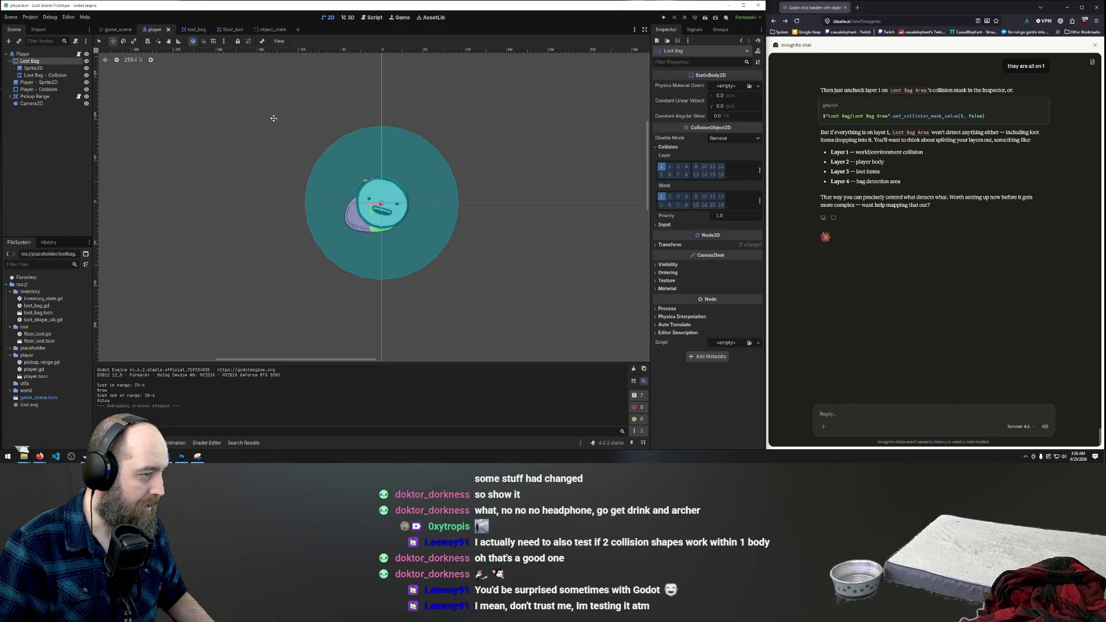
Step: Step through undo/redo of the bag positions and drag the Loot Bag down onto the player
key(ctrl+z)
key(ctrl+z)
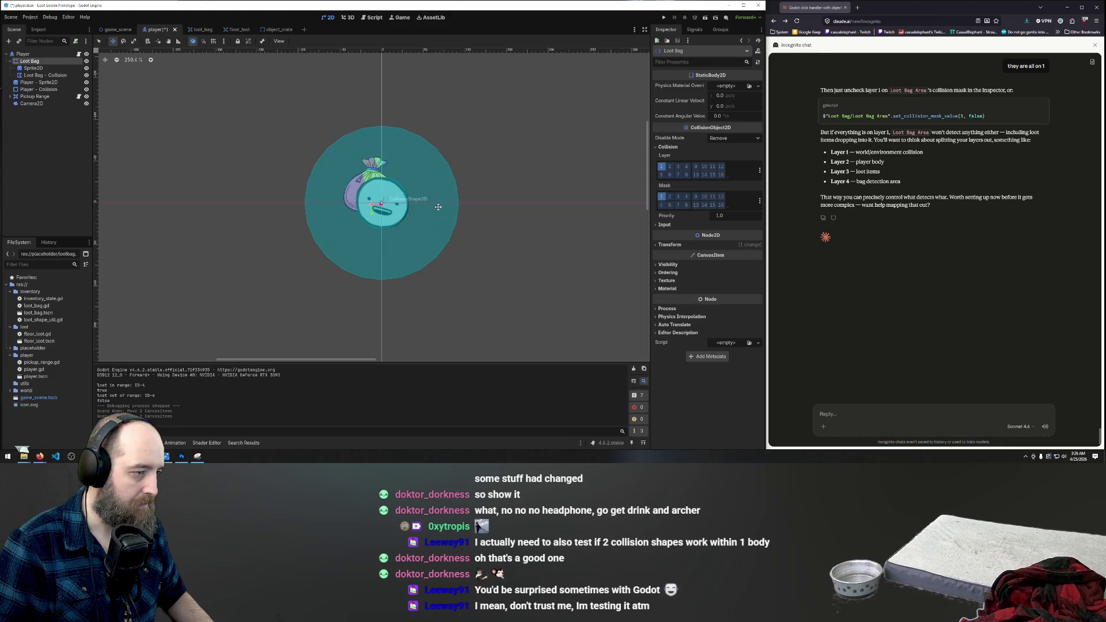
key(ctrl+z)
key(ctrl+shift+z)
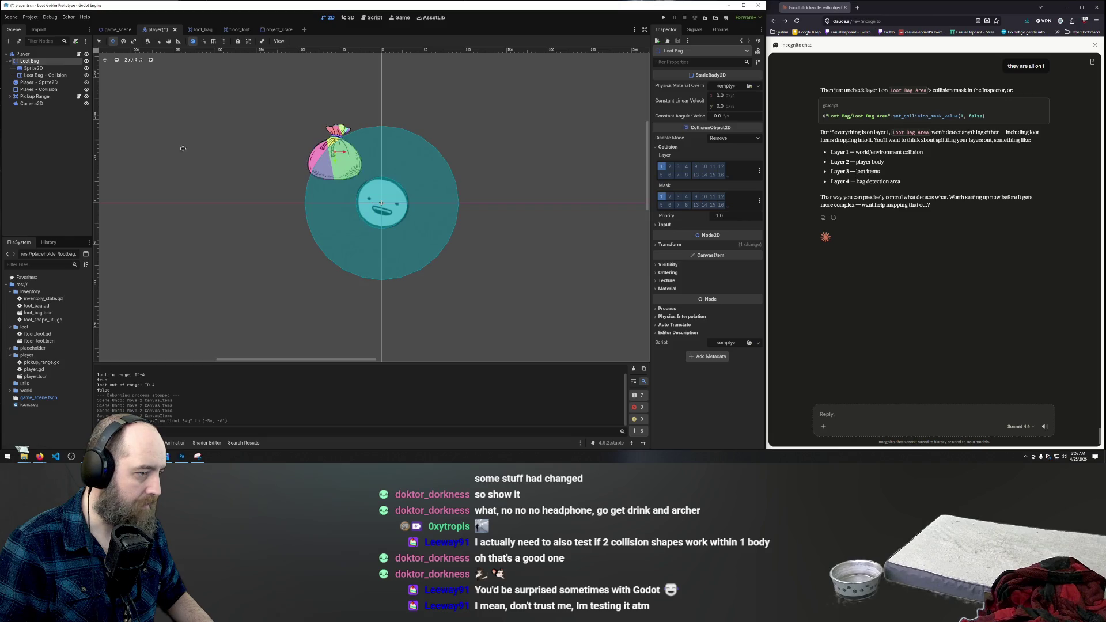
mouse_move(335, 152)
mouse_down()
mouse_move(369, 196)
mouse_move(296, 151)
mouse_move(316, 161)
mouse_move(305, 171)
mouse_move(305, 158)
mouse_up()
Step: Shift the bag's Sprite2D and collision together down, reselect Loot Bag, and save the scene
click(44, 69)
shift+click(46, 76)
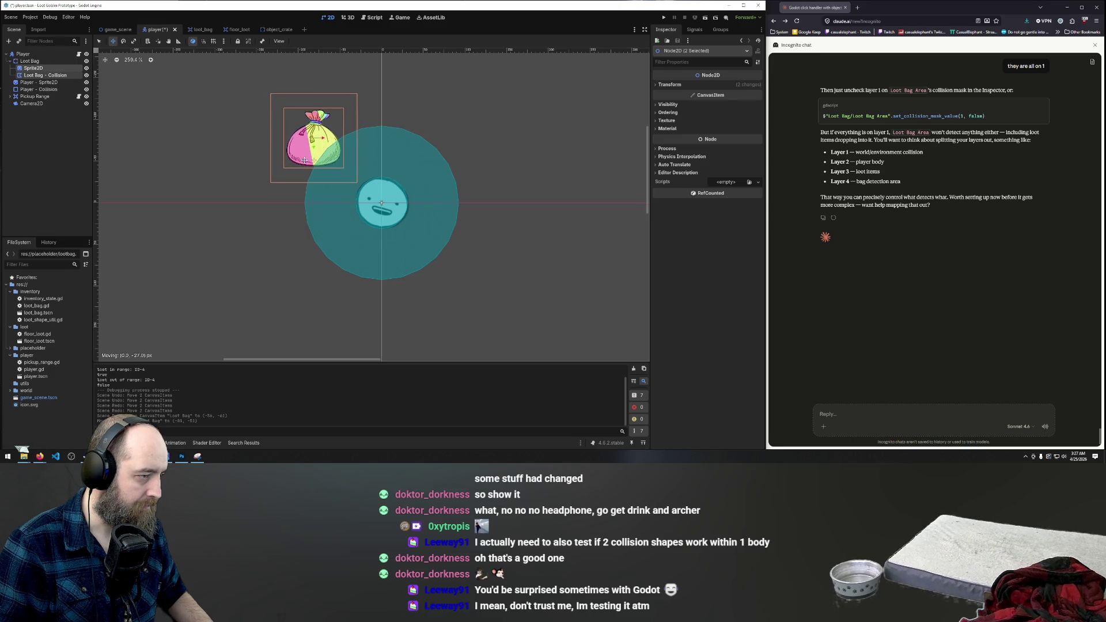
mouse_move(306, 145)
mouse_down()
mouse_move(299, 149)
mouse_move(370, 175)
mouse_move(372, 192)
mouse_up()
click(30, 62)
key(ctrl+s)
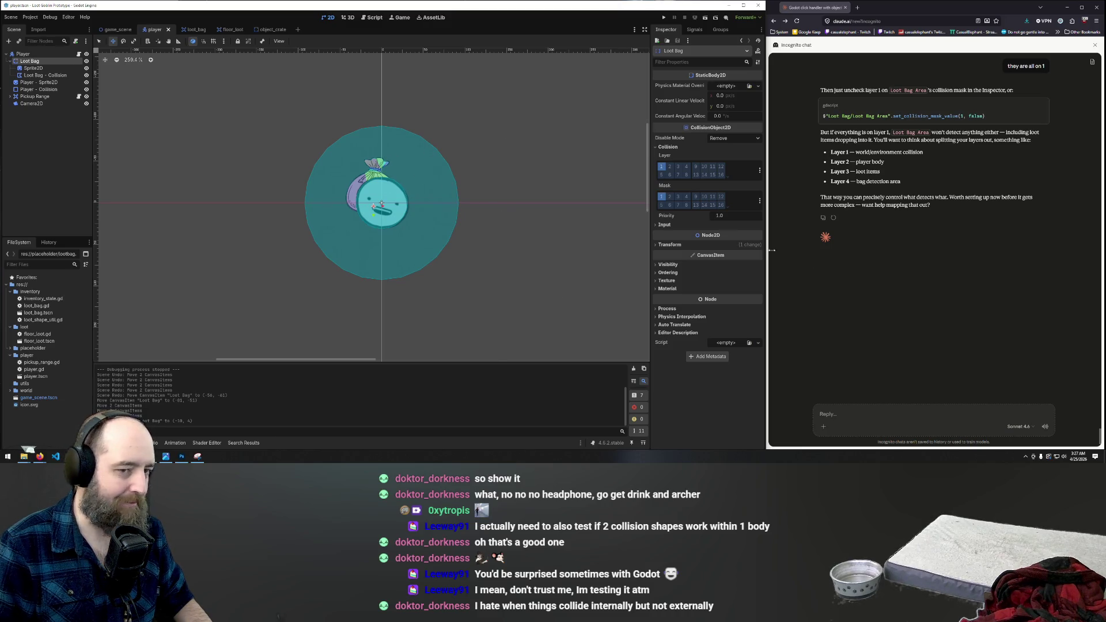
Step: Draft a reply to Claude: 'I see, well I need the bag and the player to become one collision object essentially'
click(903, 417)
text(I see,)
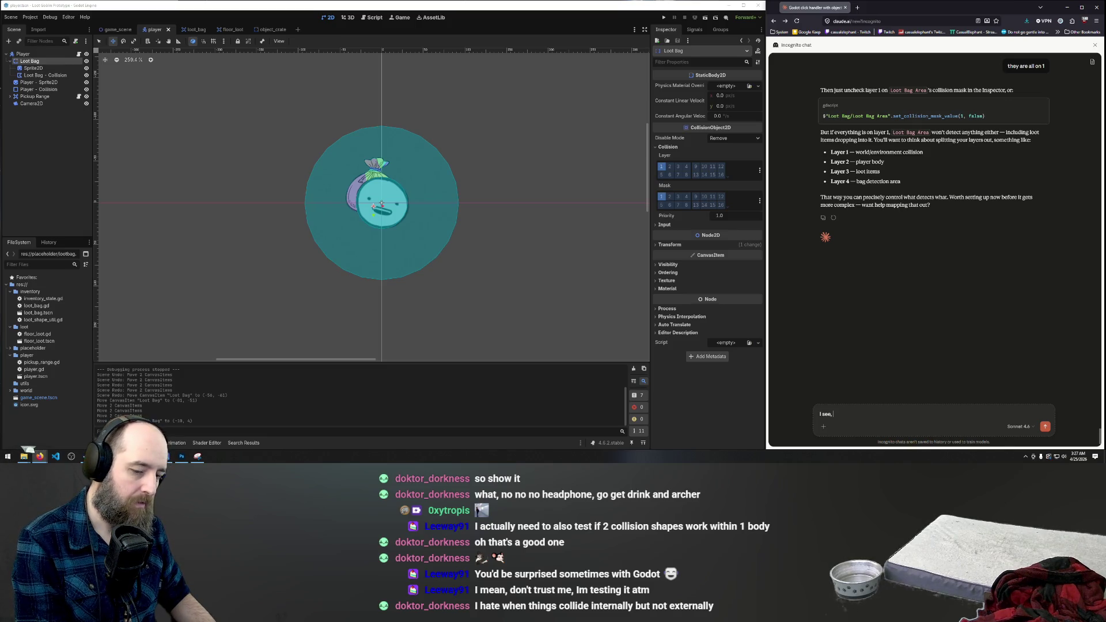
text(we)
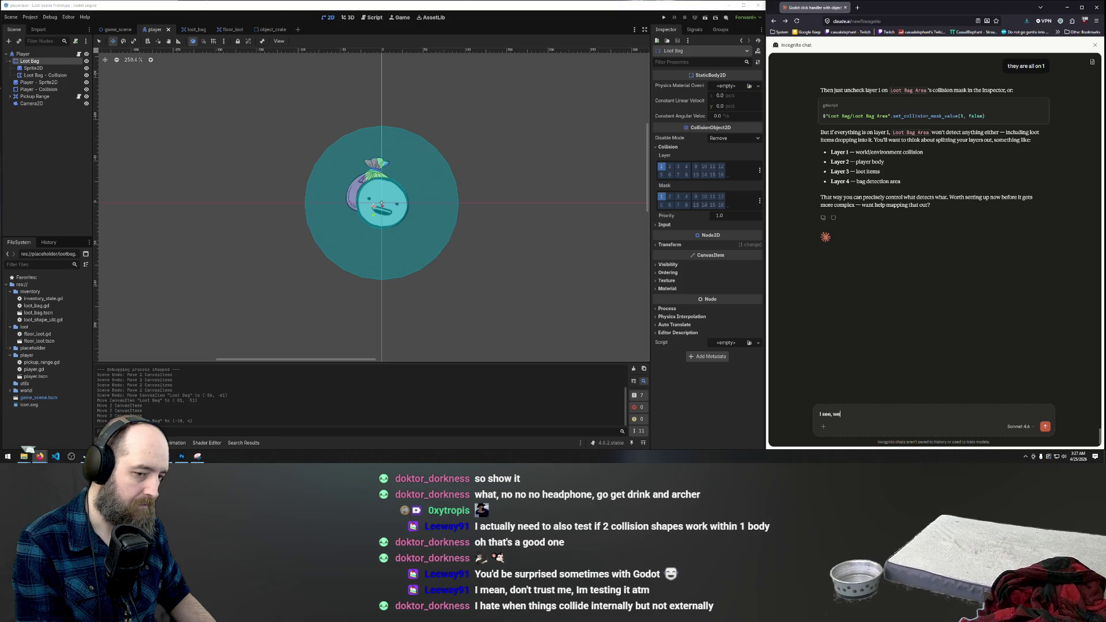
text(ll I need th)
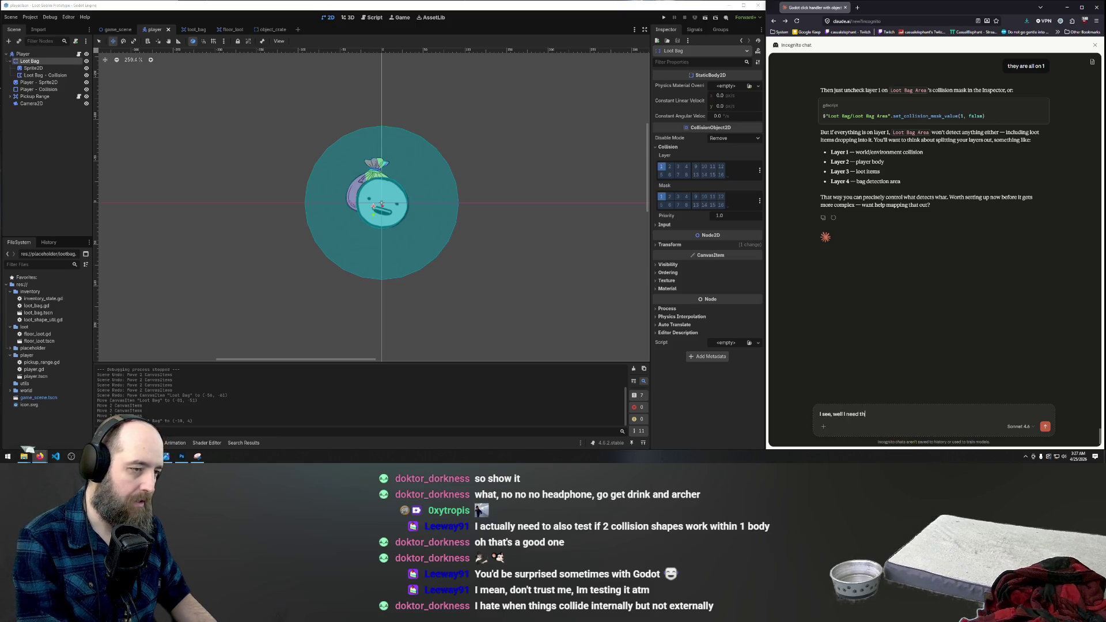
text(e bag and the play)
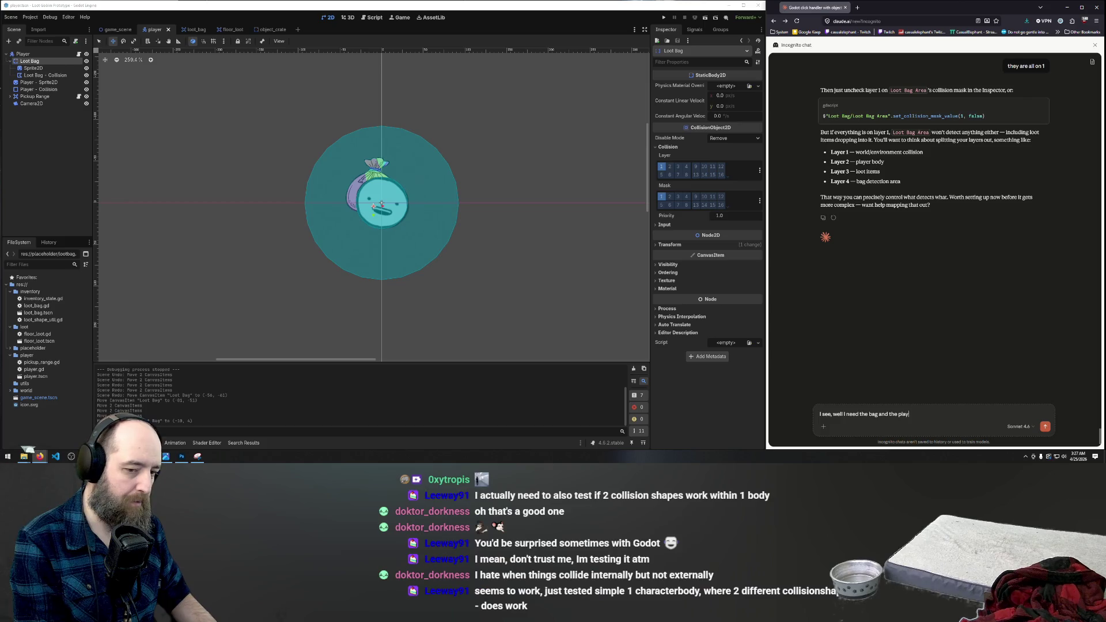
text(er to become on)
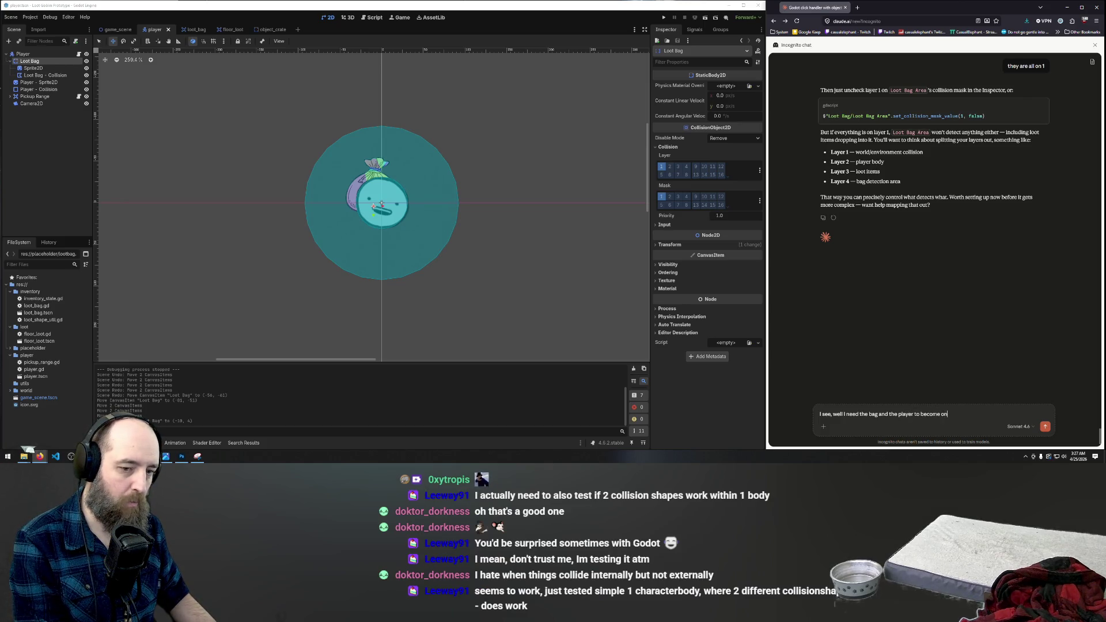
text(e colli)
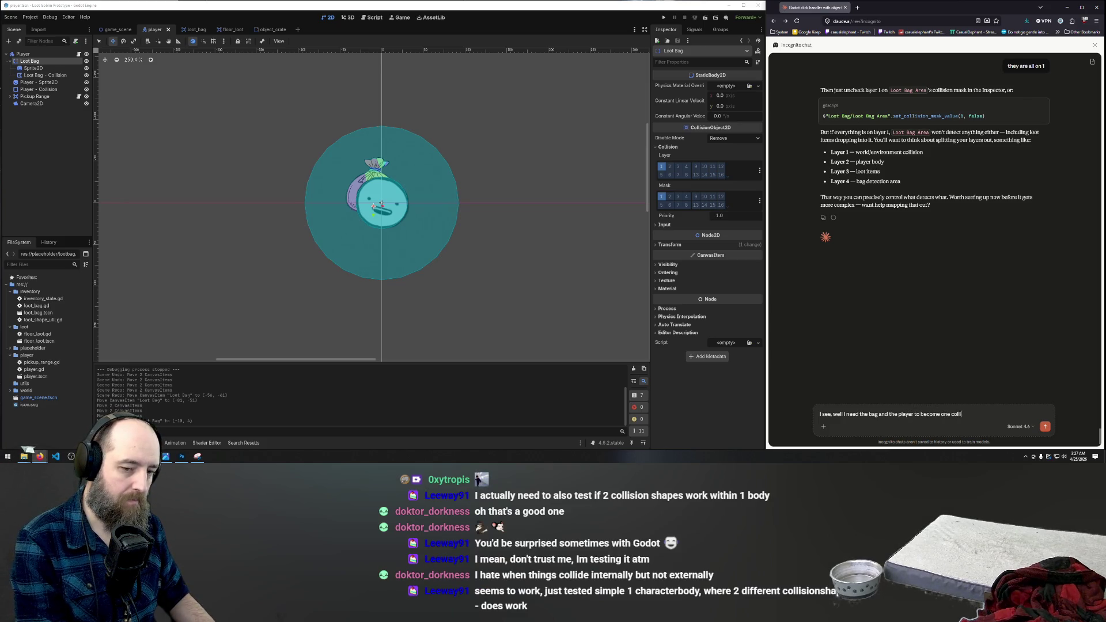
text(sion object)
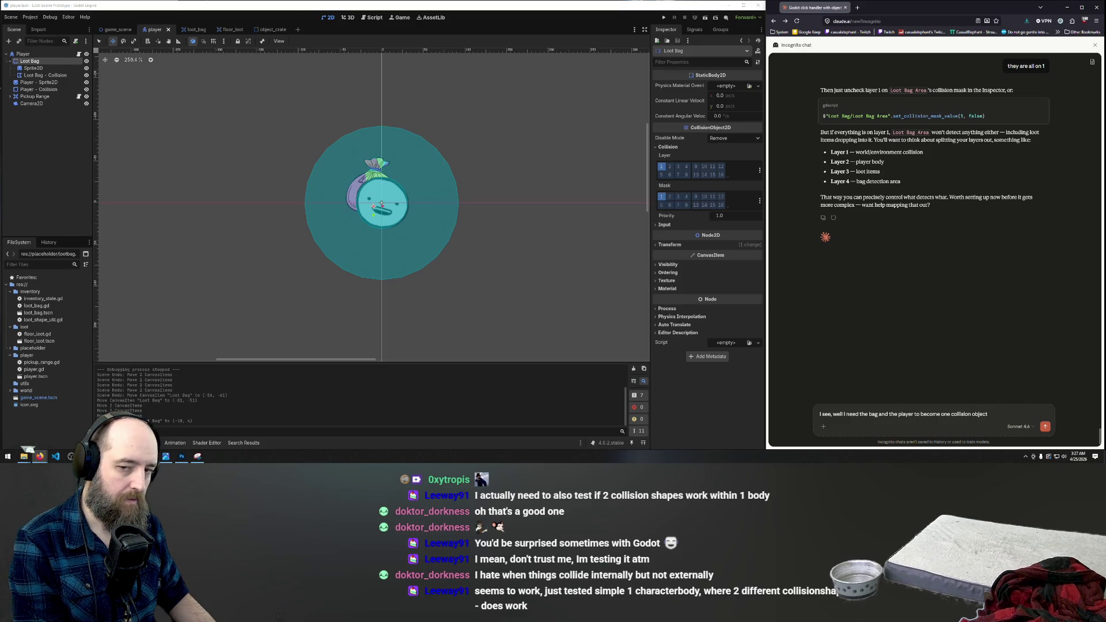
text( essentially)
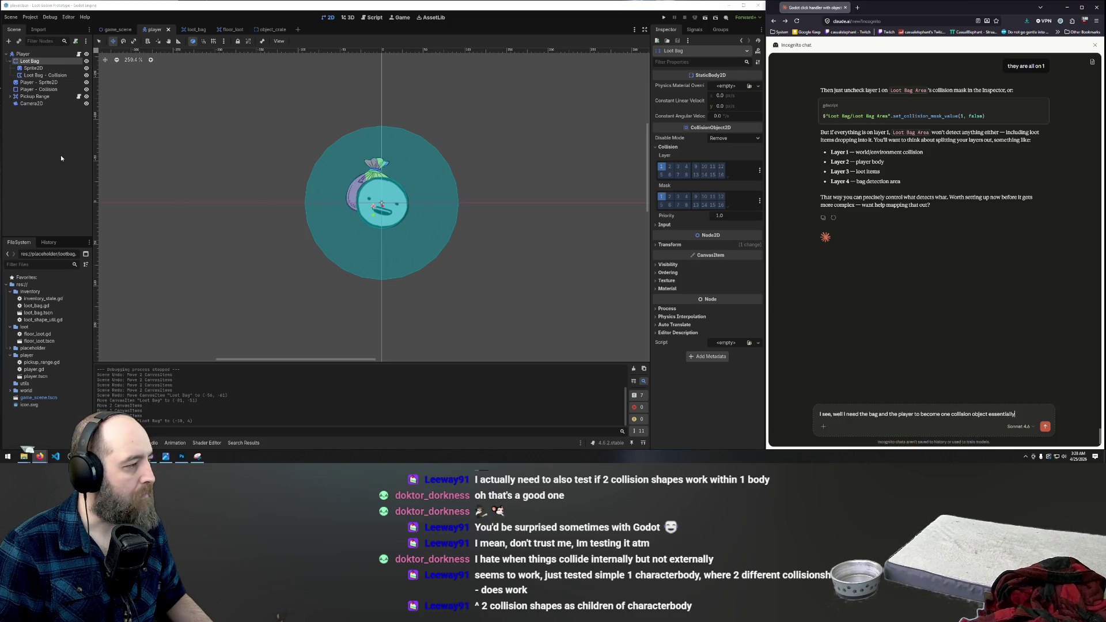
Step: Inspect the Loot Bag collision polygon and Player collision shape, then open the Player node's actions
click(42, 76)
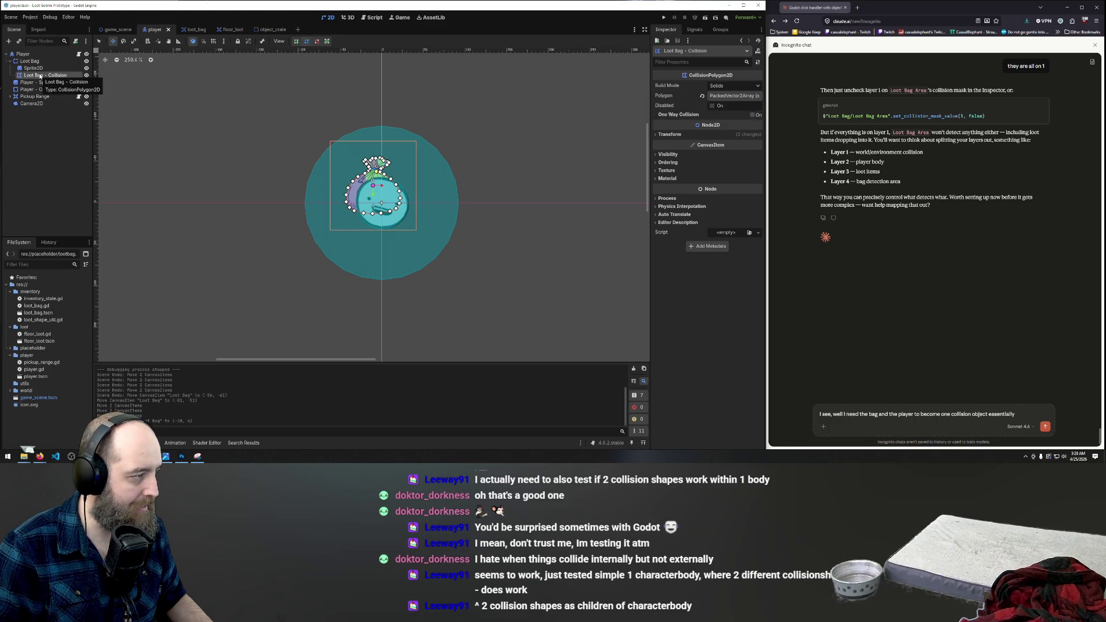
click(23, 89)
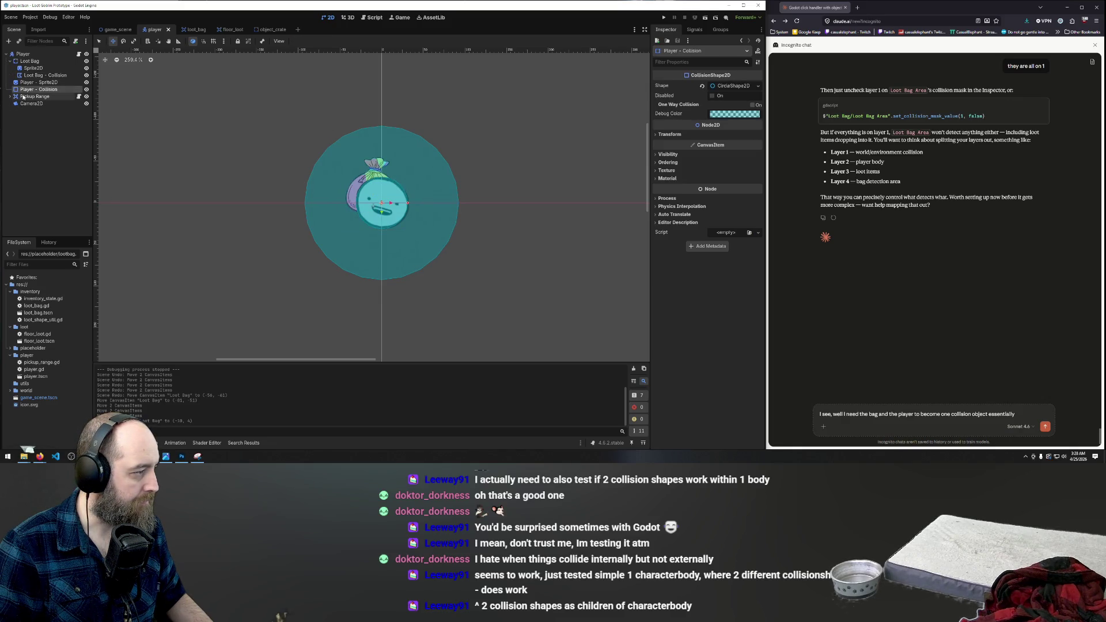
right_click(22, 55)
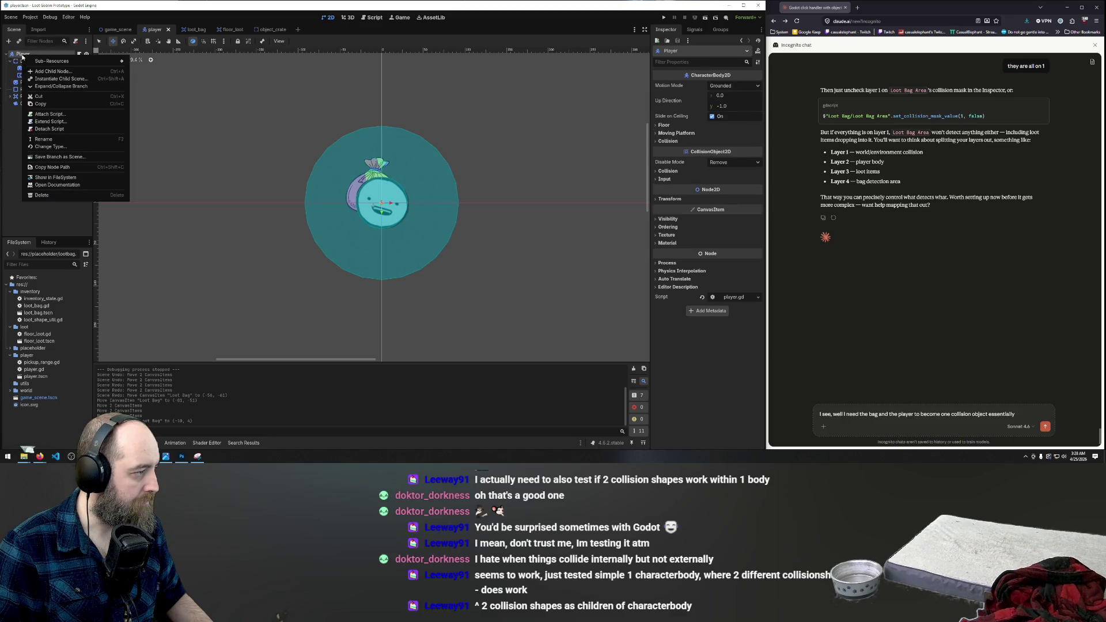
Step: Add a CollisionPolygon2D child node under Player via the 'pol' search
click(46, 74)
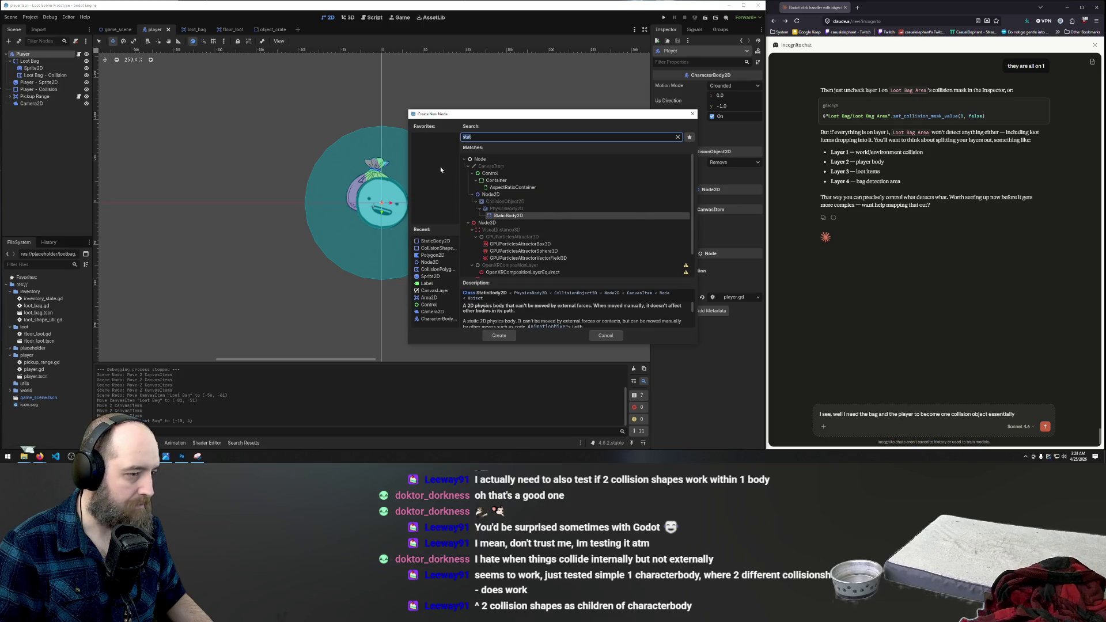
text(pol)
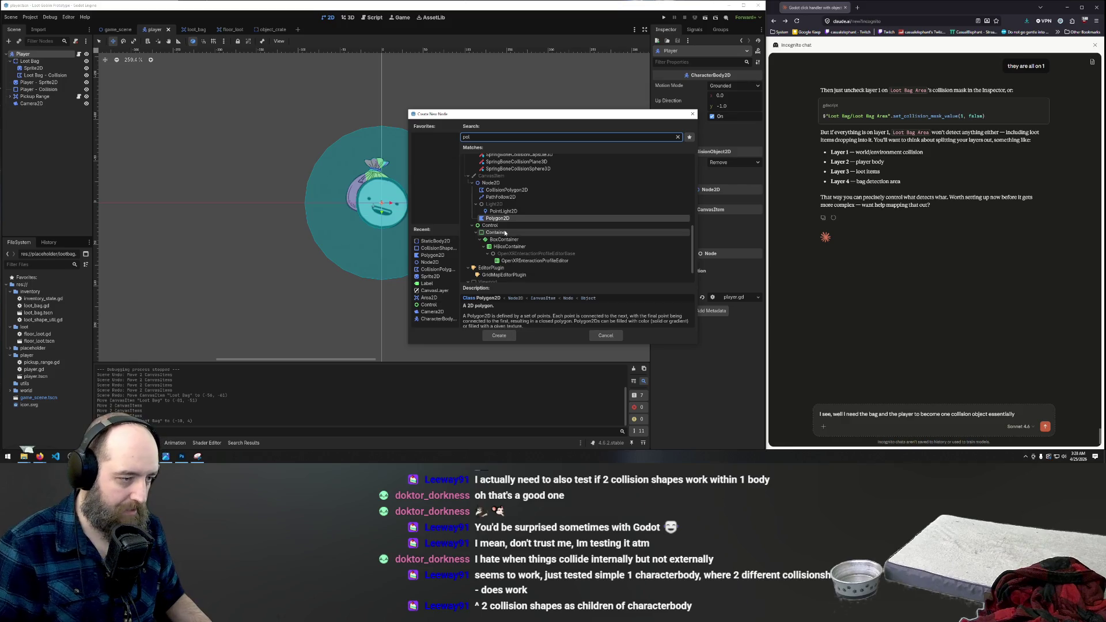
click(527, 191)
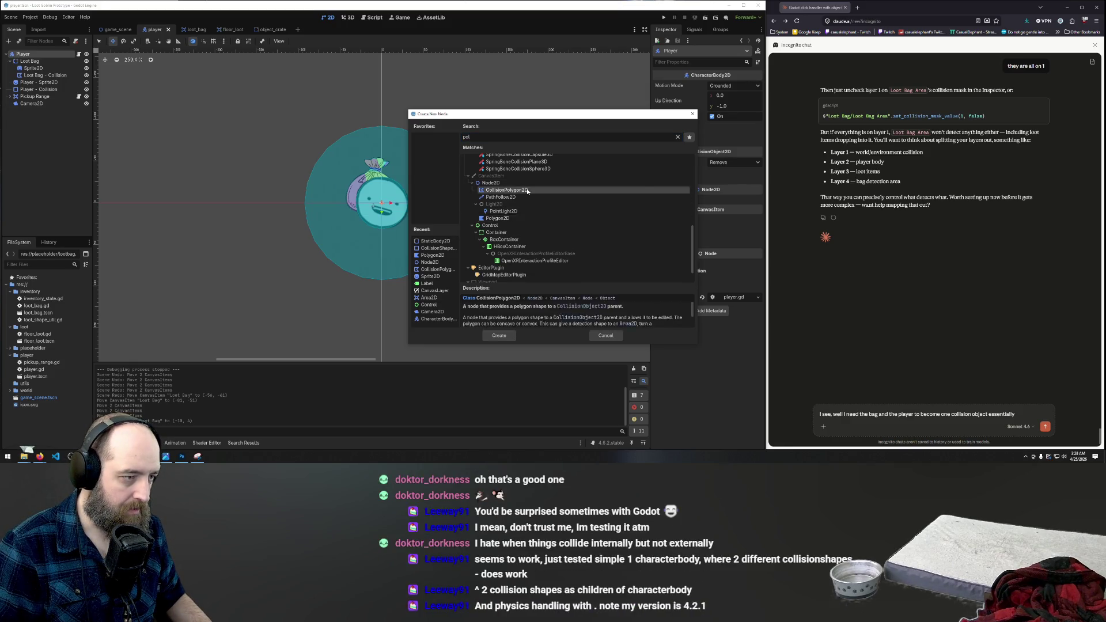
double_click(528, 191)
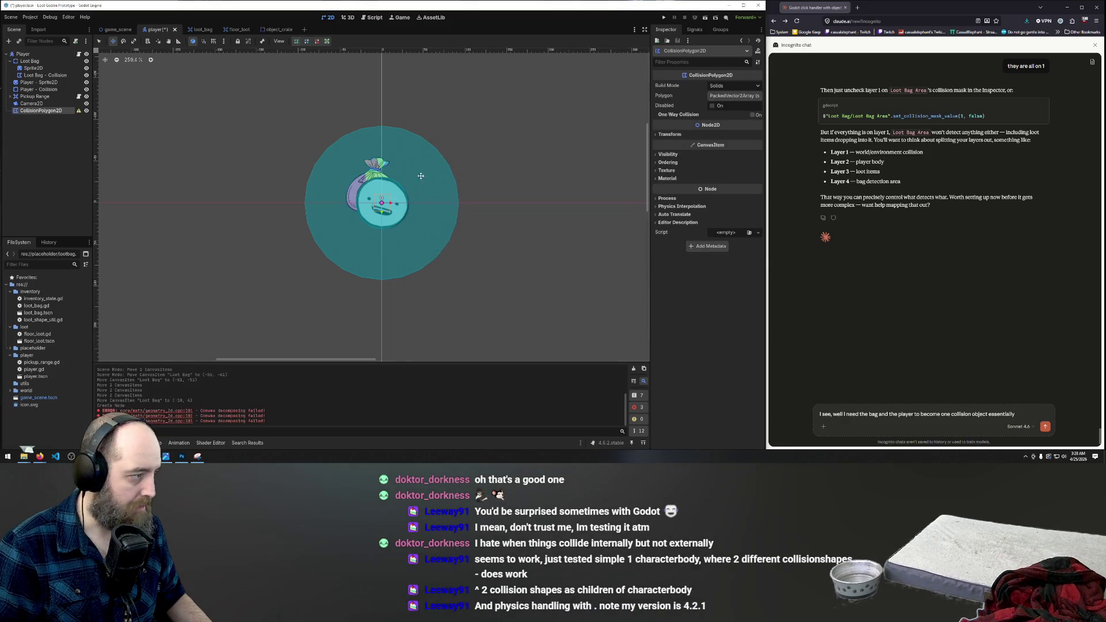
Step: Add an Area2D node beneath the new CollisionPolygon2D and select it
right_click(38, 112)
click(23, 137)
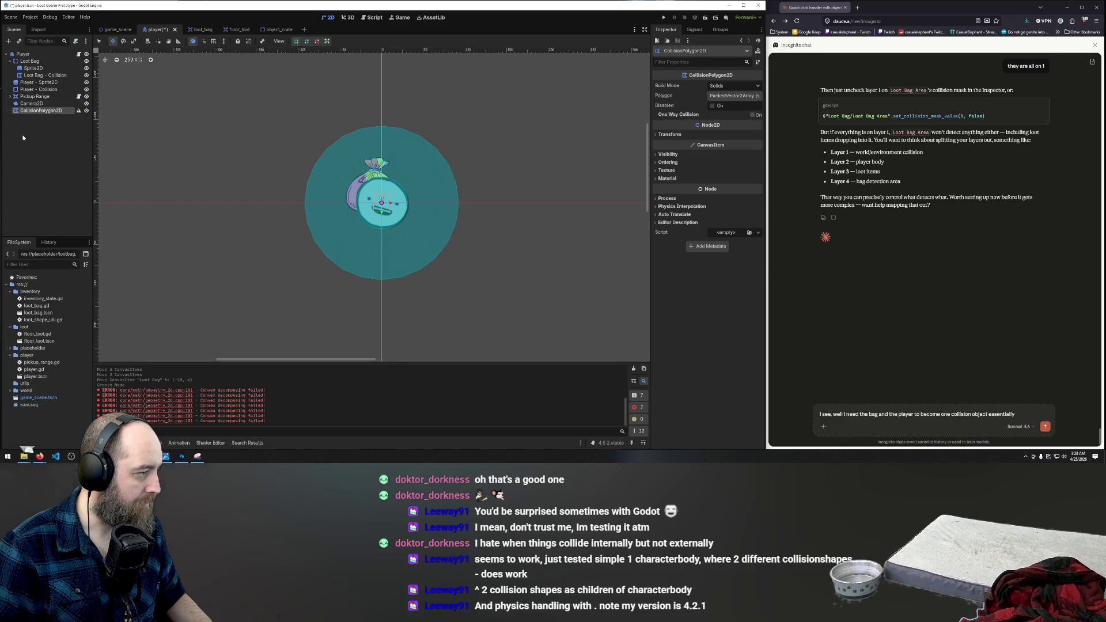
mouse_move(79, 115)
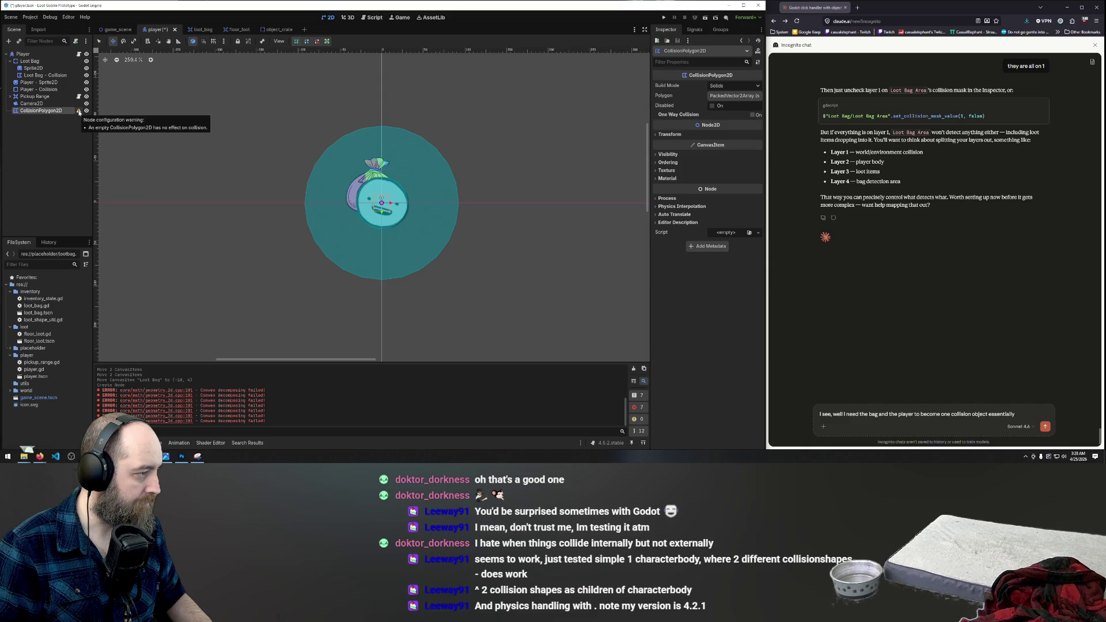
right_click(66, 112)
click(81, 118)
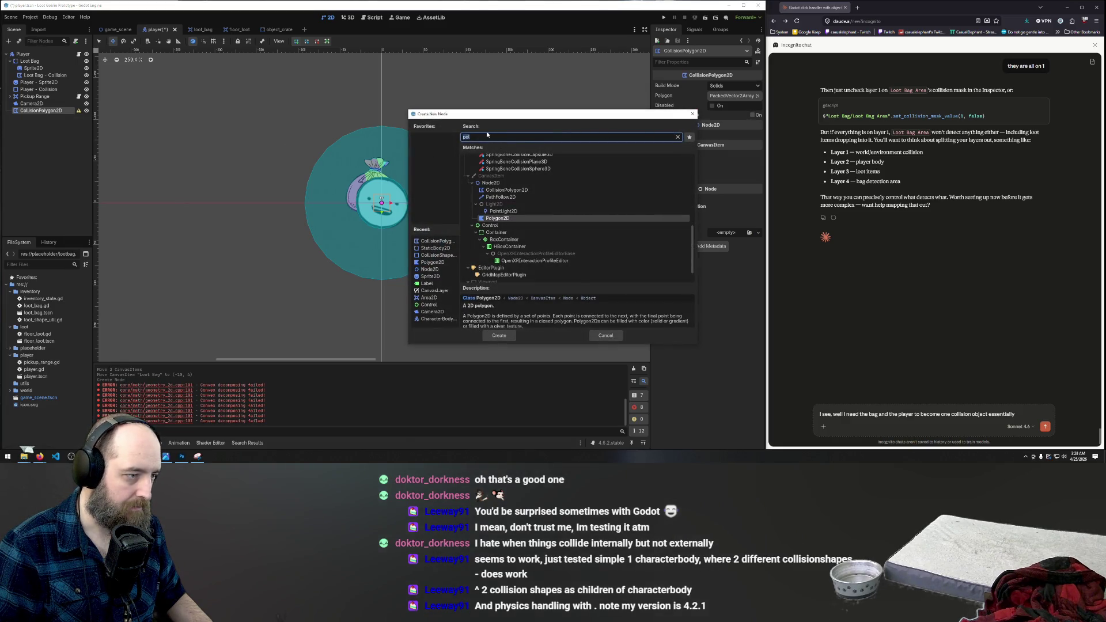
text(area)
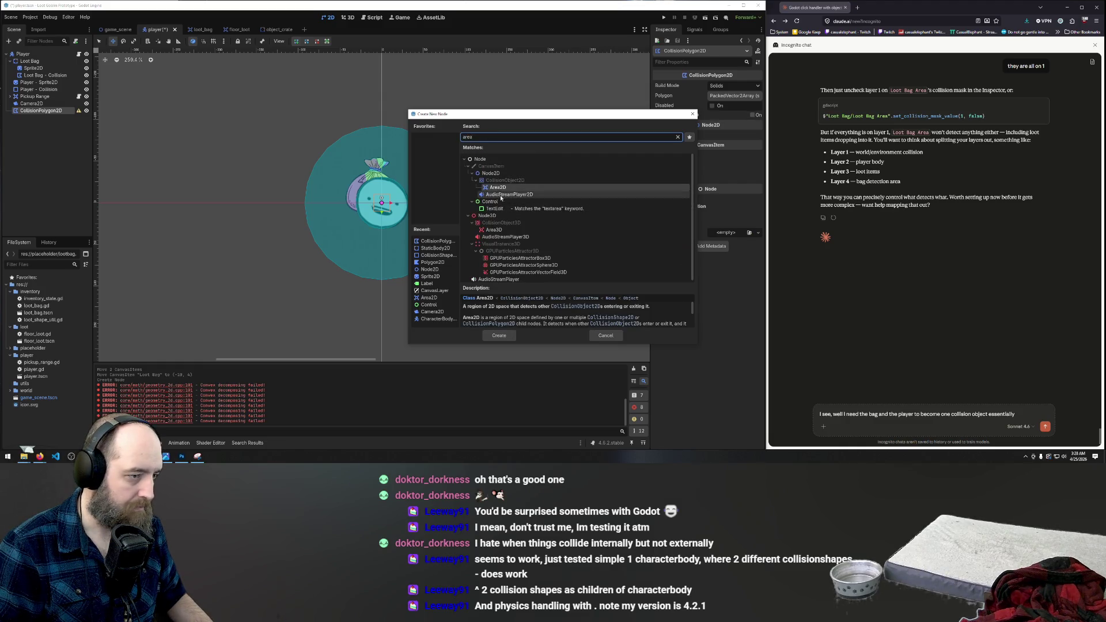
double_click(498, 190)
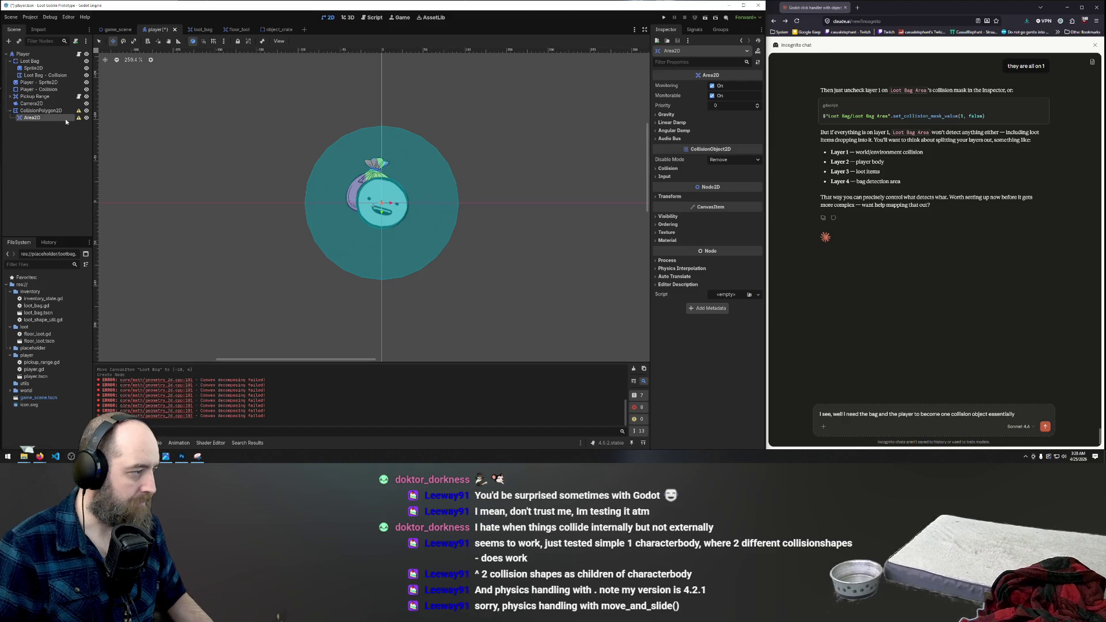
click(35, 120)
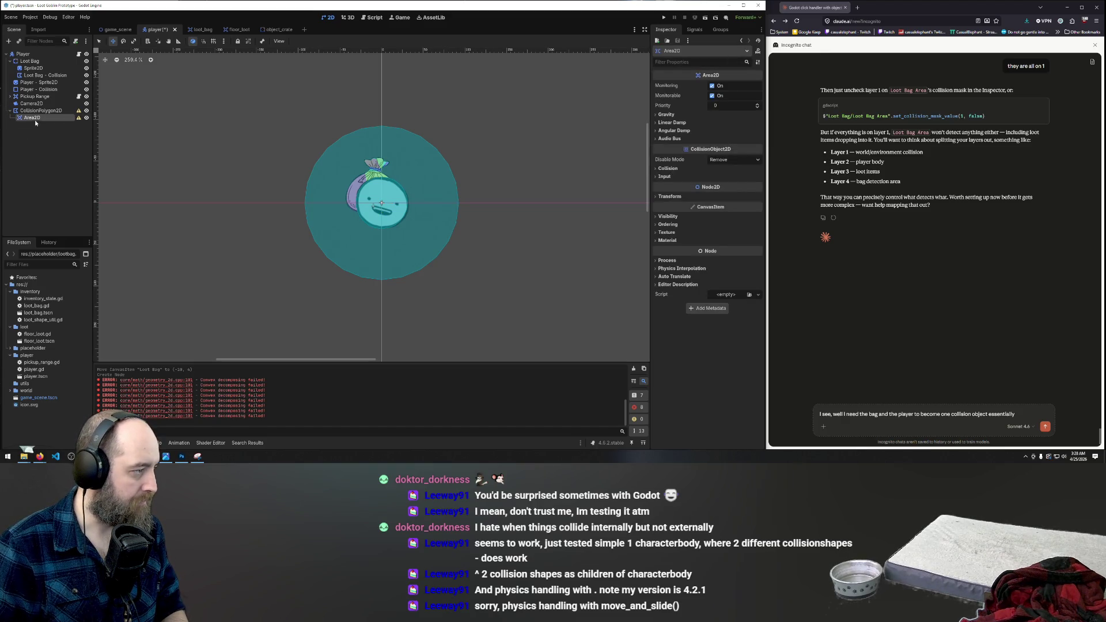
Step: Delete the stray Area2D, then review the Loot Bag and Player collision nodes and select the CollisionPolygon2D
key(Delete)
key(Return)
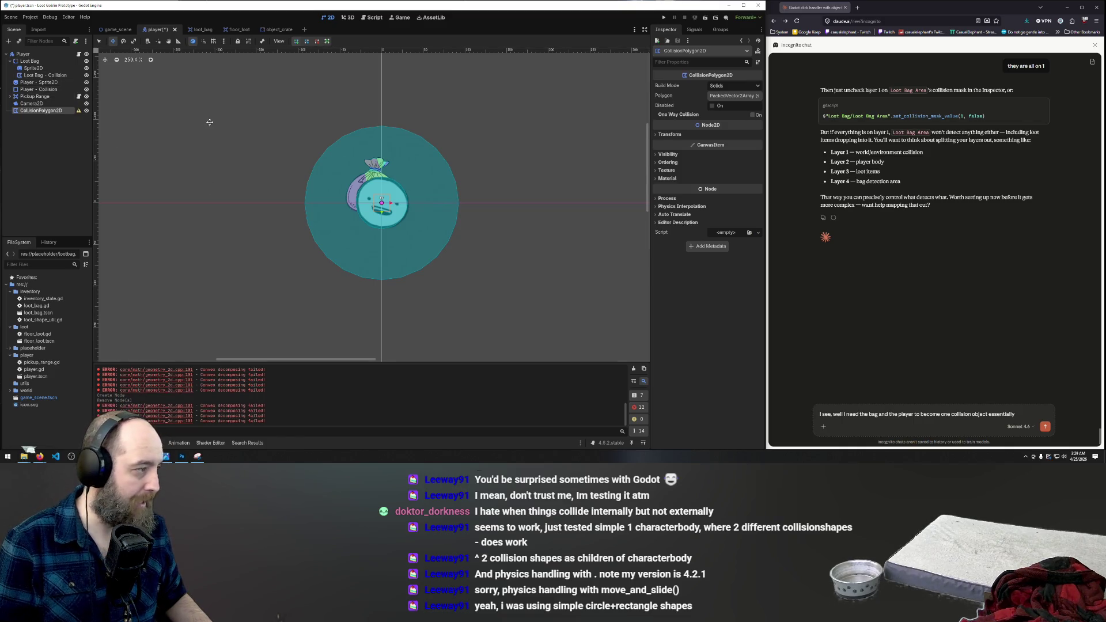
click(42, 75)
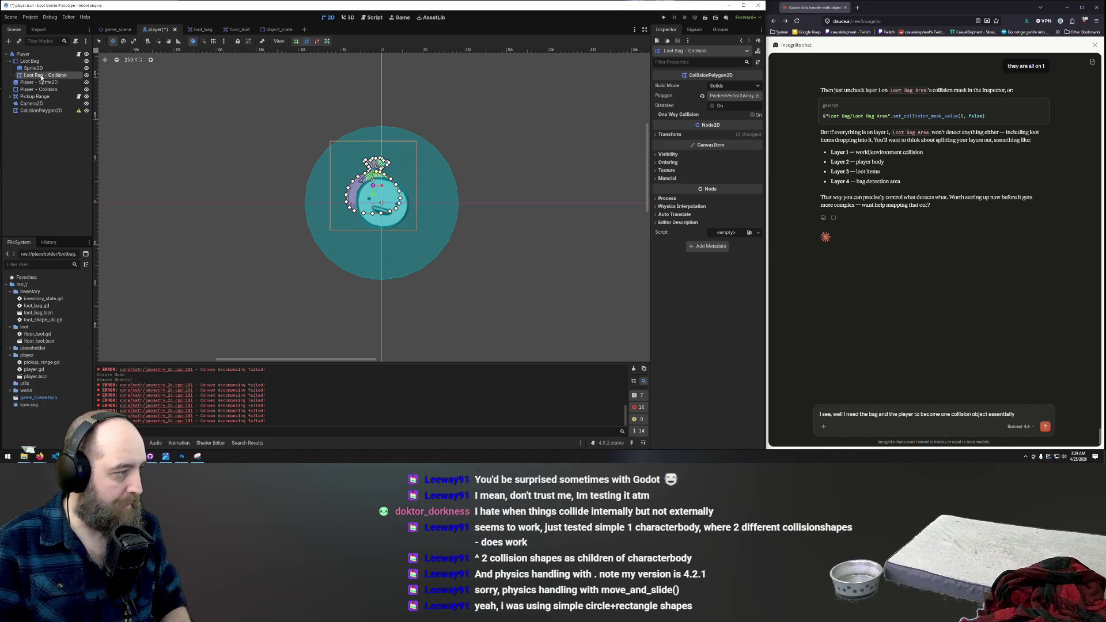
click(29, 62)
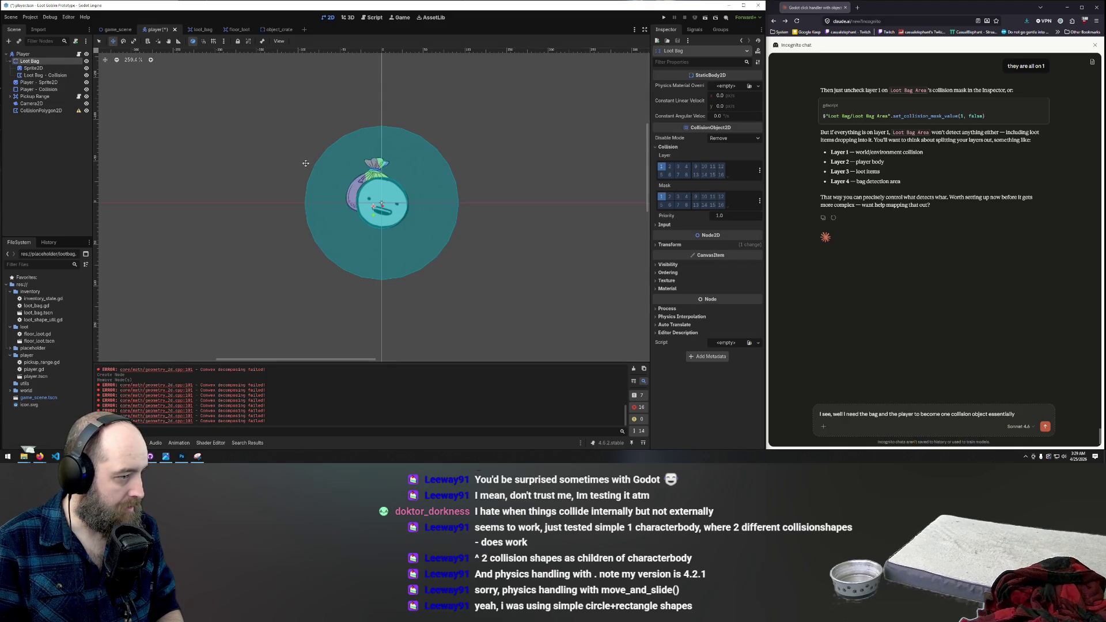
click(47, 76)
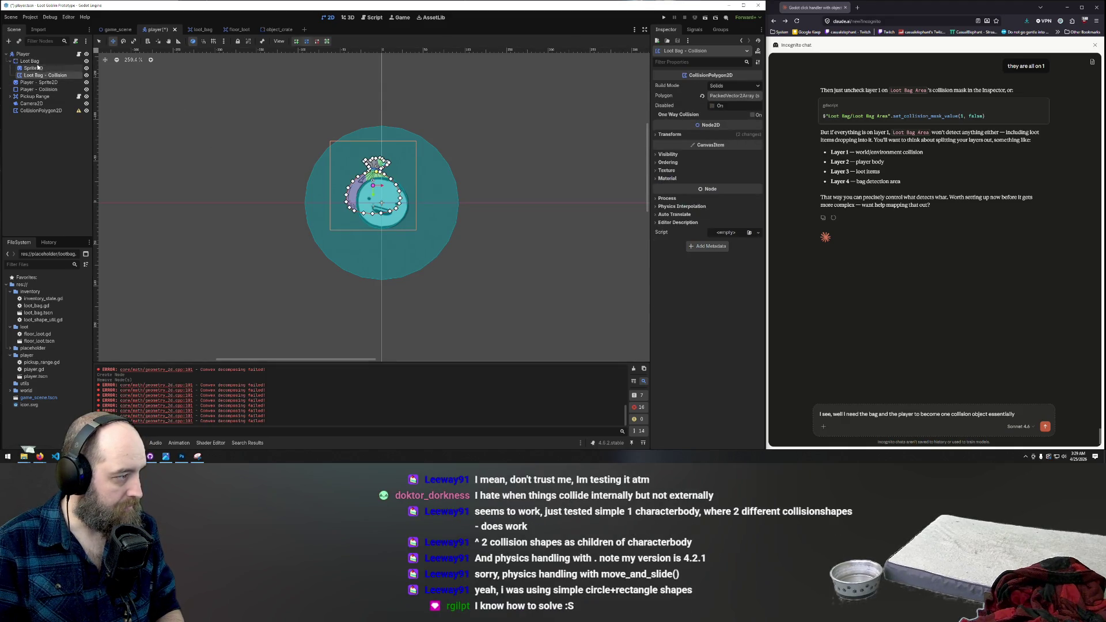
click(29, 61)
click(42, 90)
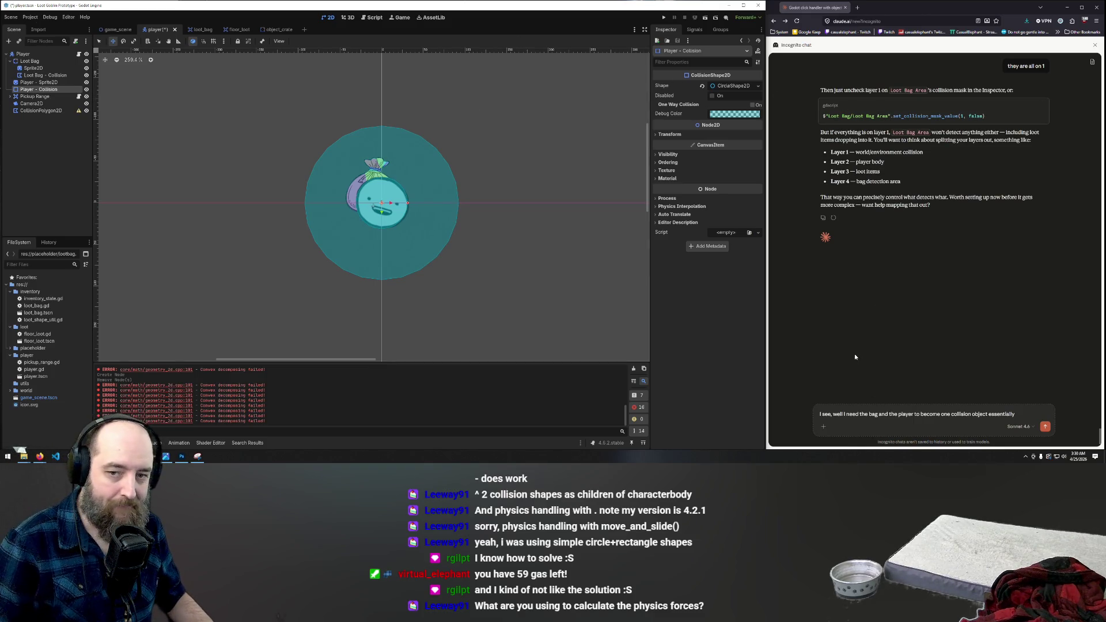
click(32, 111)
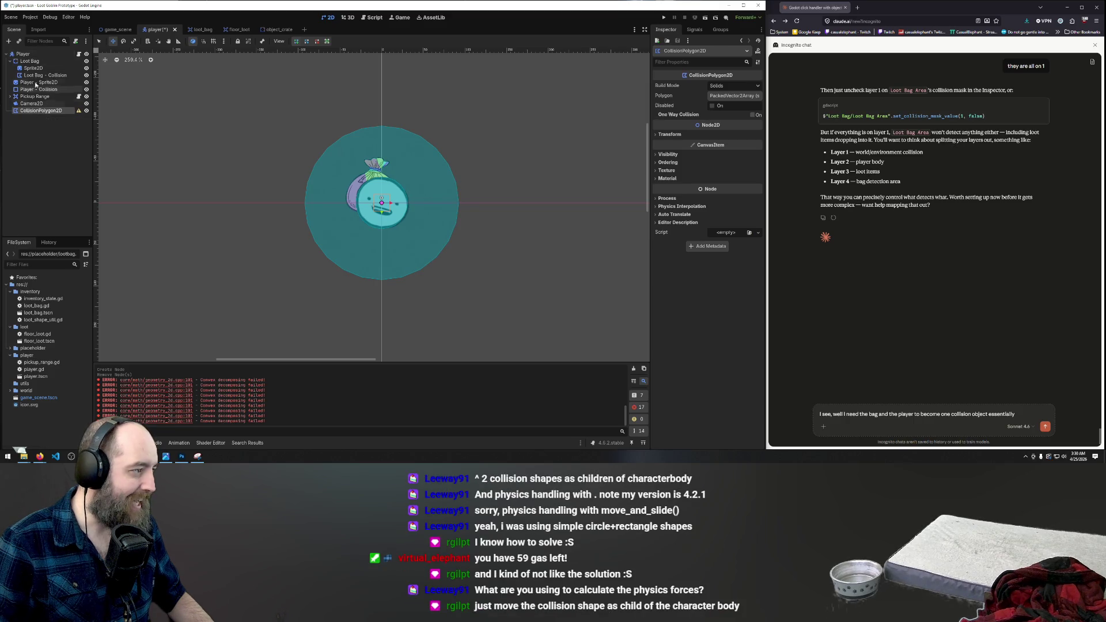
Step: Add an Area2D under Player and drag the CollisionPolygon2D inside it
right_click(41, 56)
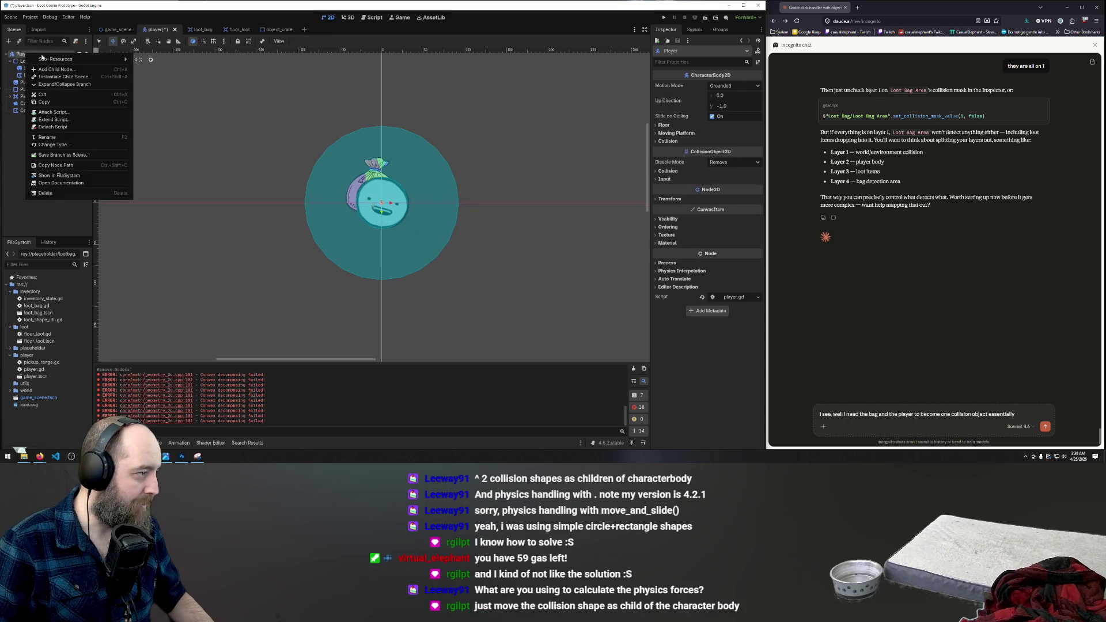
click(56, 69)
text(area)
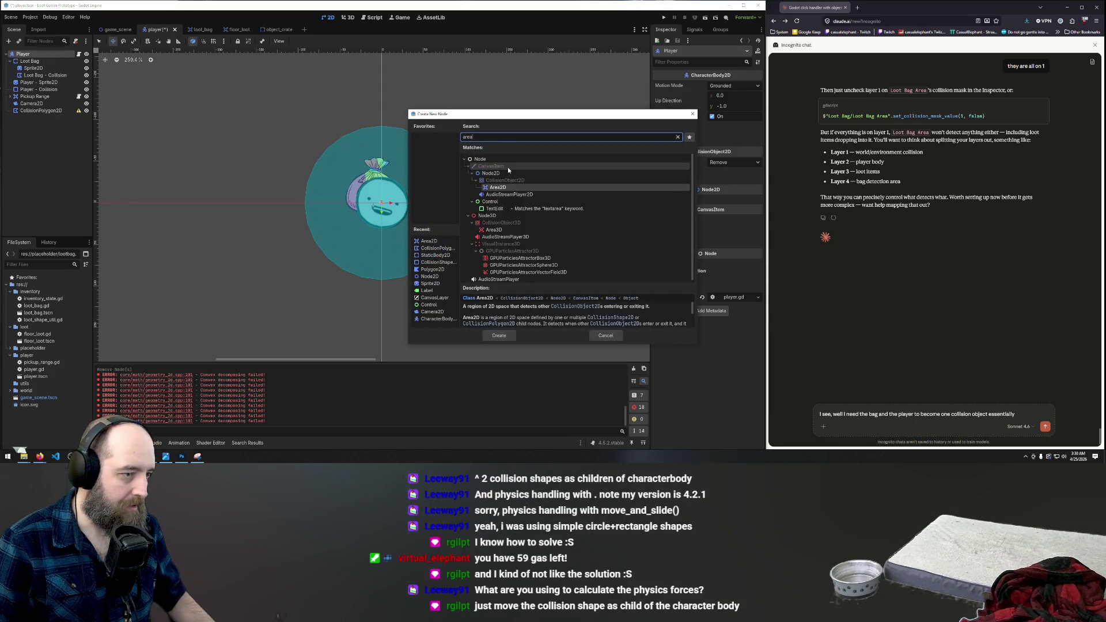
double_click(498, 188)
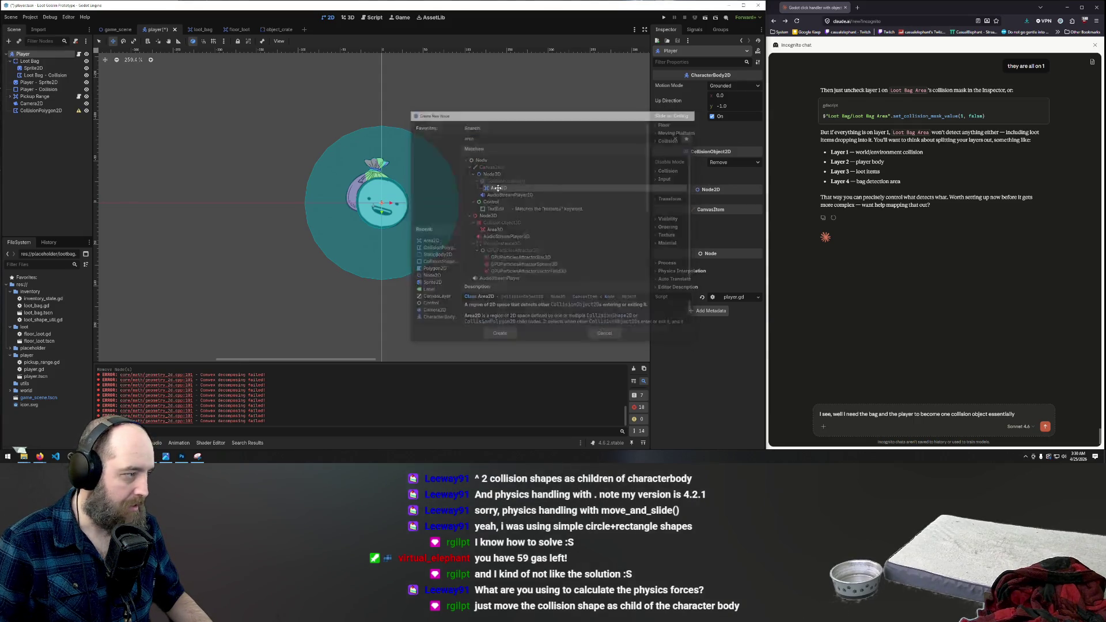
drag(40, 110, 32, 117)
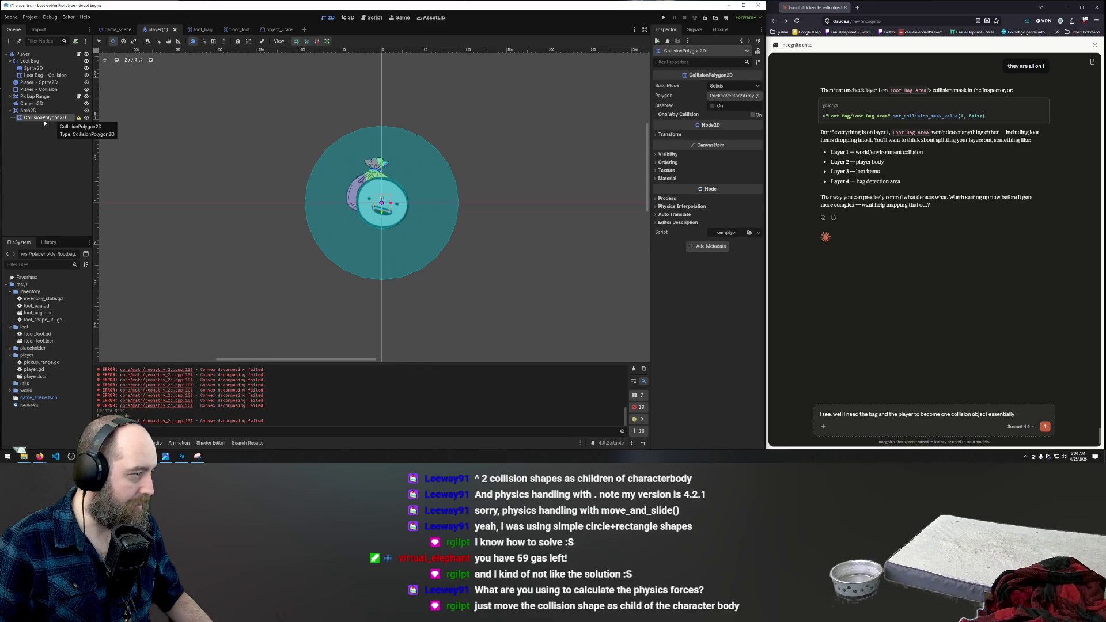
Step: Draw the CollisionPolygon2D points around the player's body and close the shape
double_click(44, 118)
key(Escape)
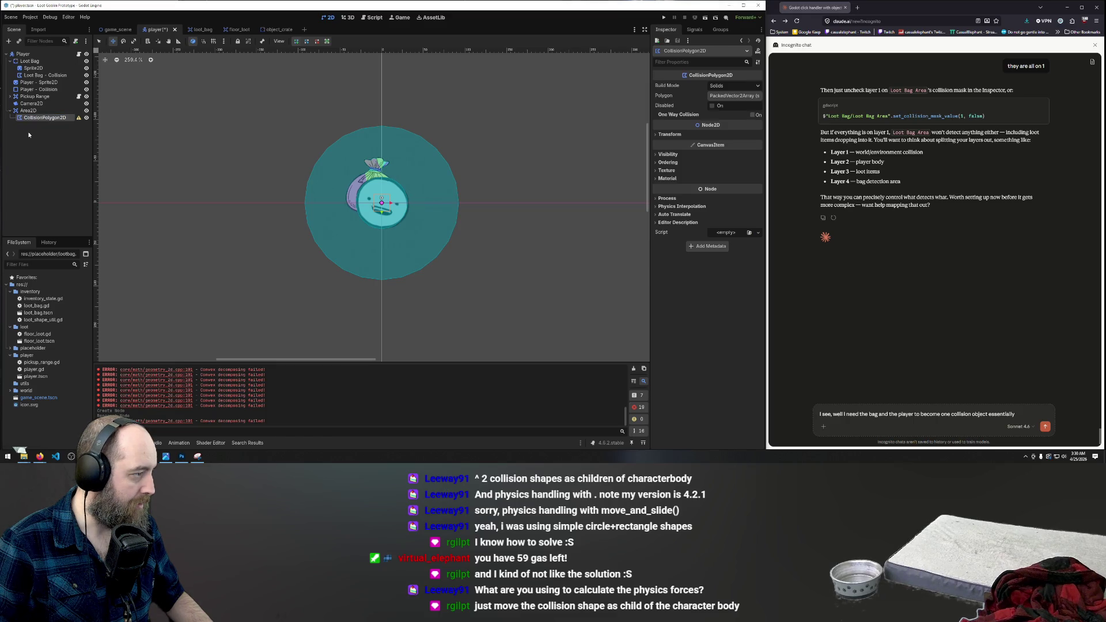
key(q)
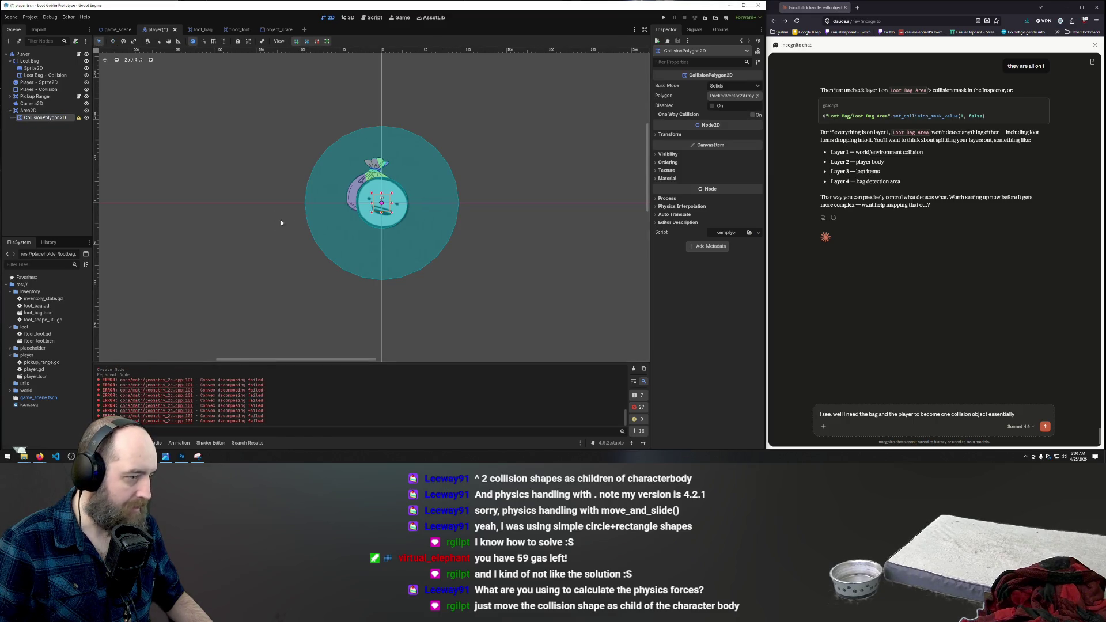
click(379, 225)
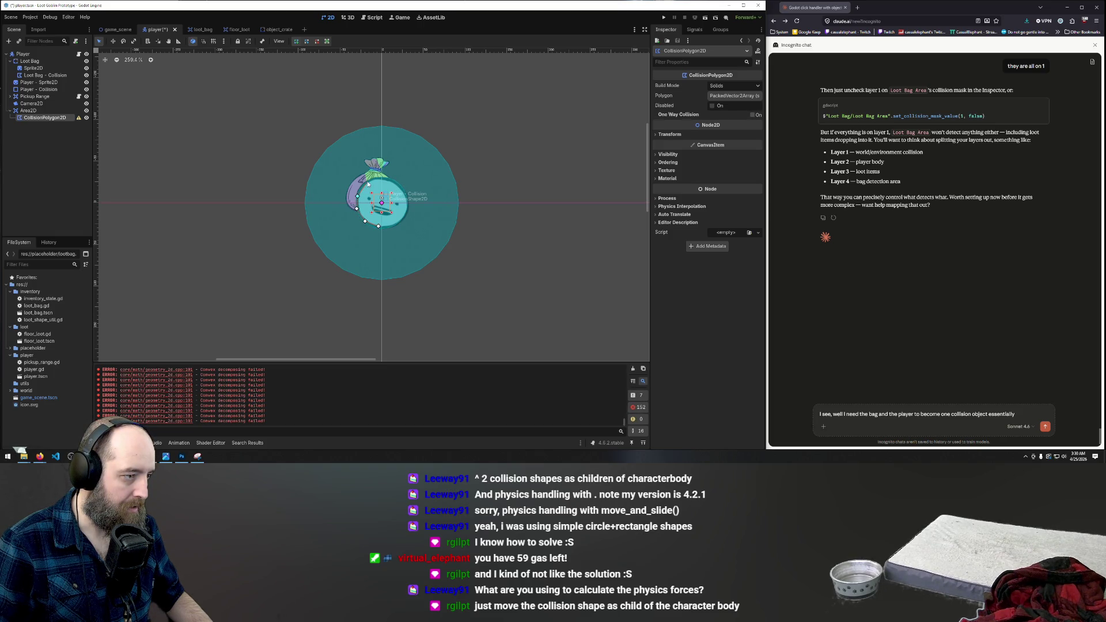
click(390, 180)
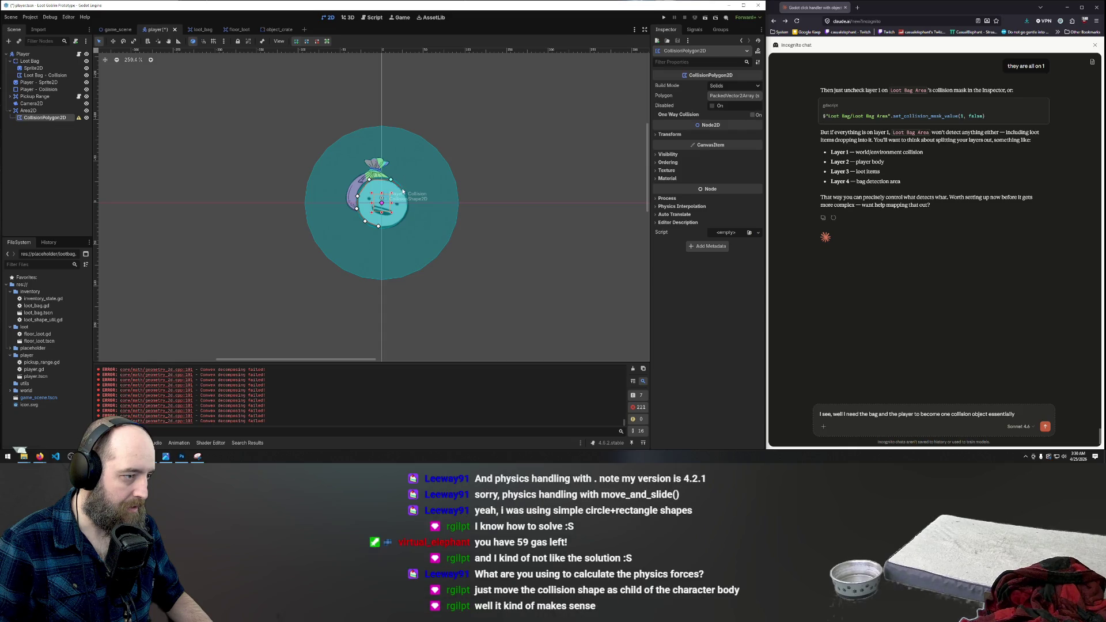
click(378, 226)
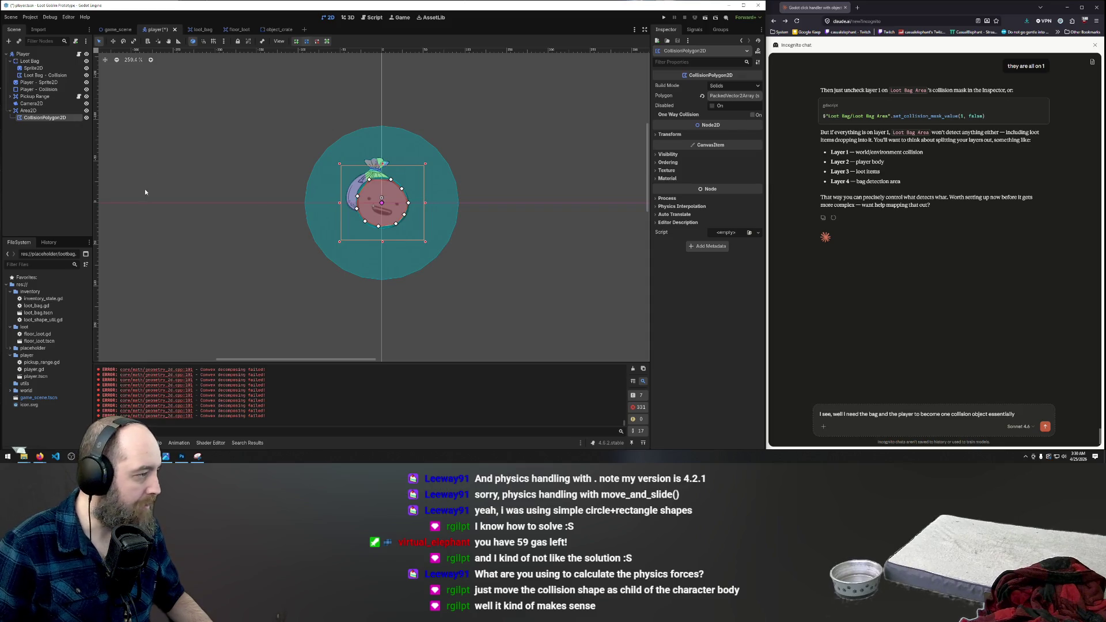
Step: Save the scene and delete the old Player - Collision node
key(ctrl+s)
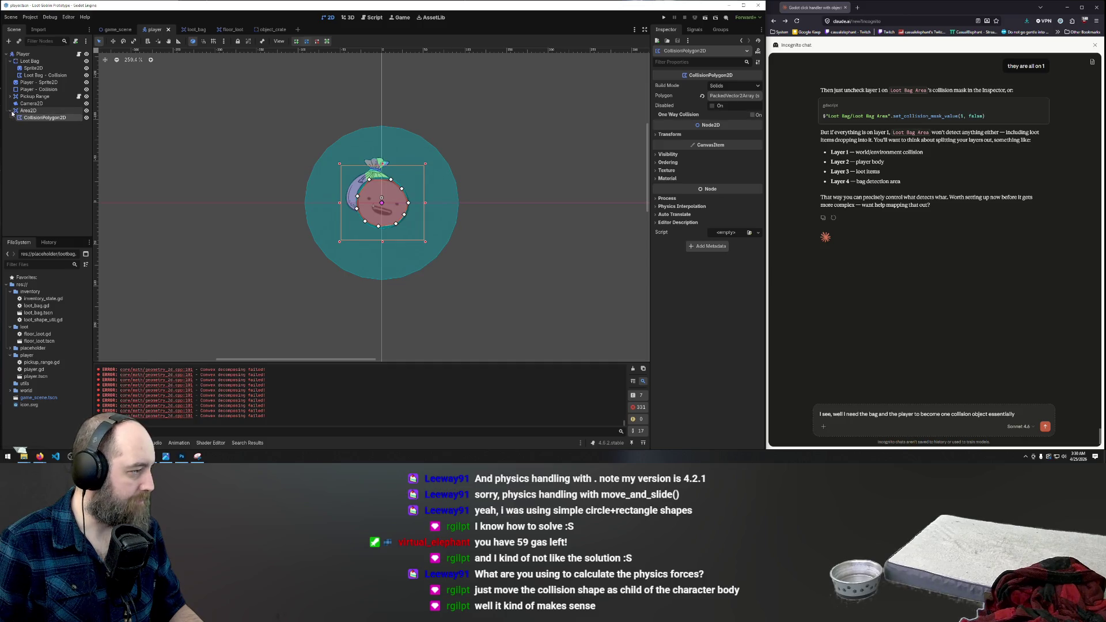
click(27, 90)
key(Delete)
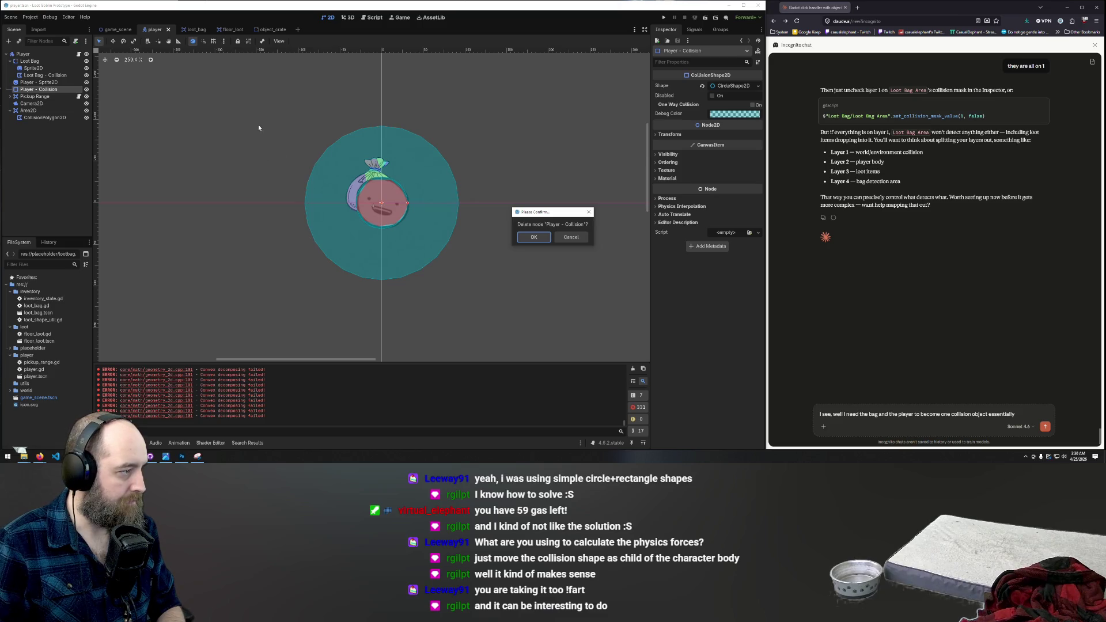
Step: Confirm removing Player - Collision, run the game, and walk the player toward the loot
key(Return)
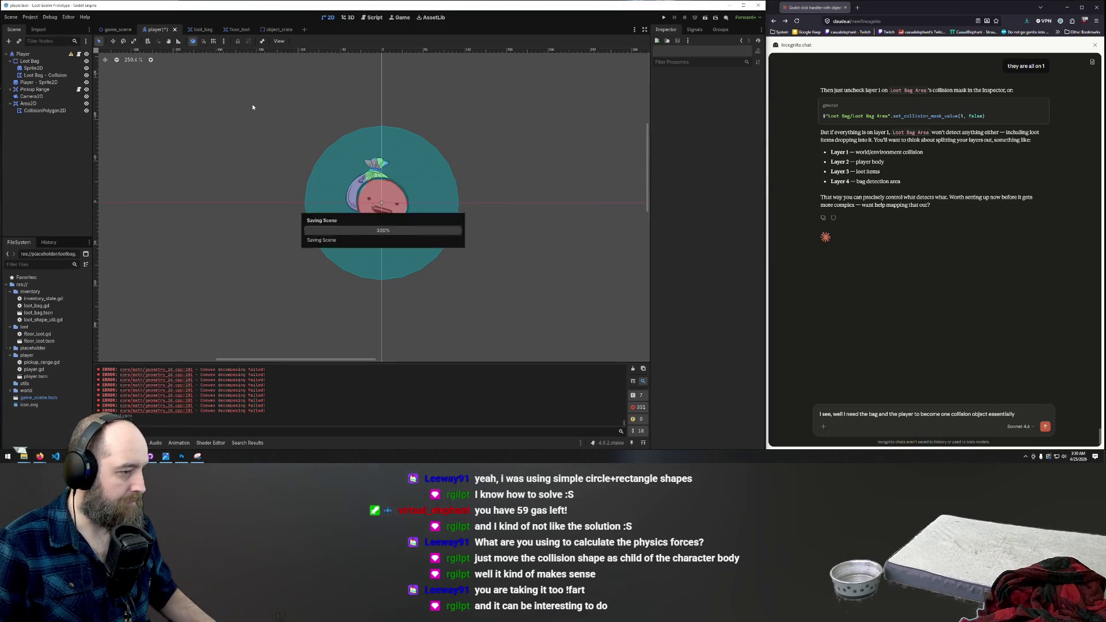
key(F5)
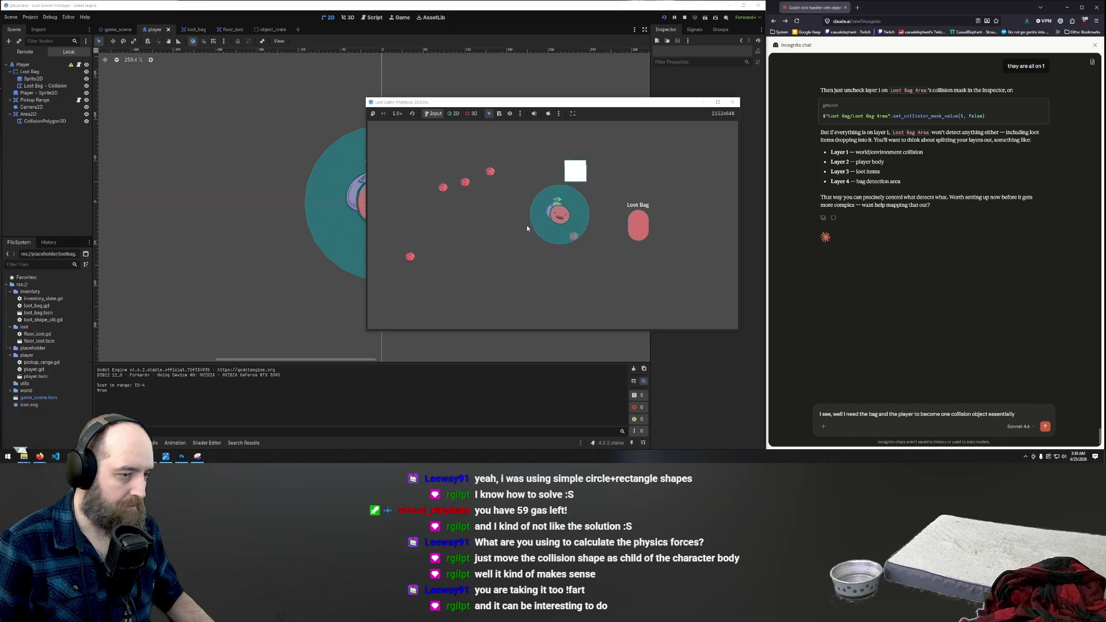
key(a)
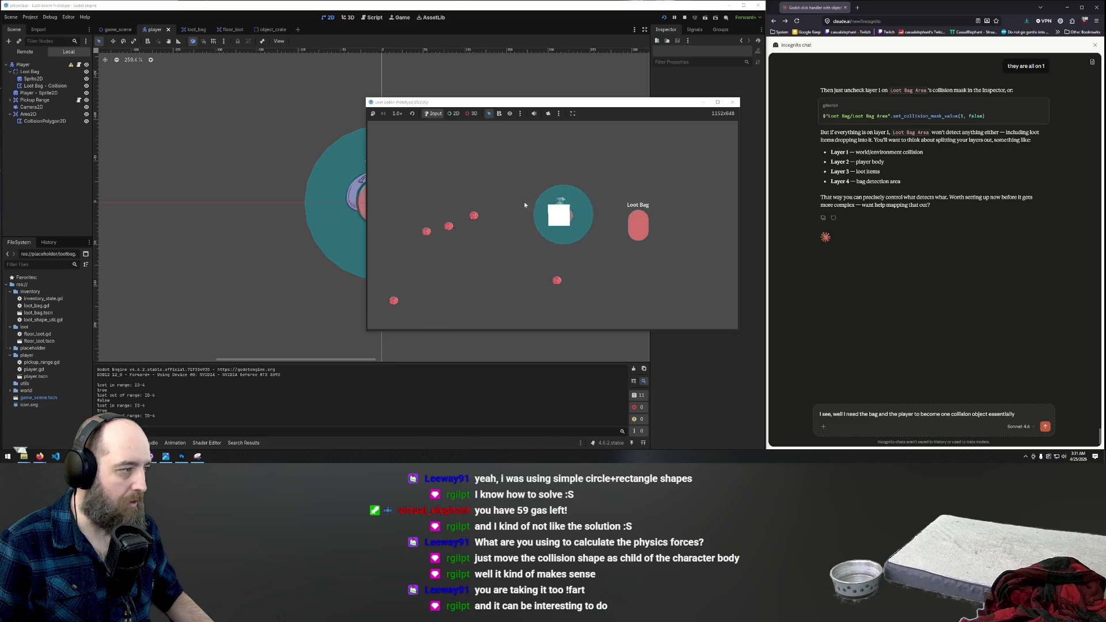
Step: Move the player's CollisionPolygon2D out of Area2D so it sits directly under Player
click(28, 114)
click(30, 123)
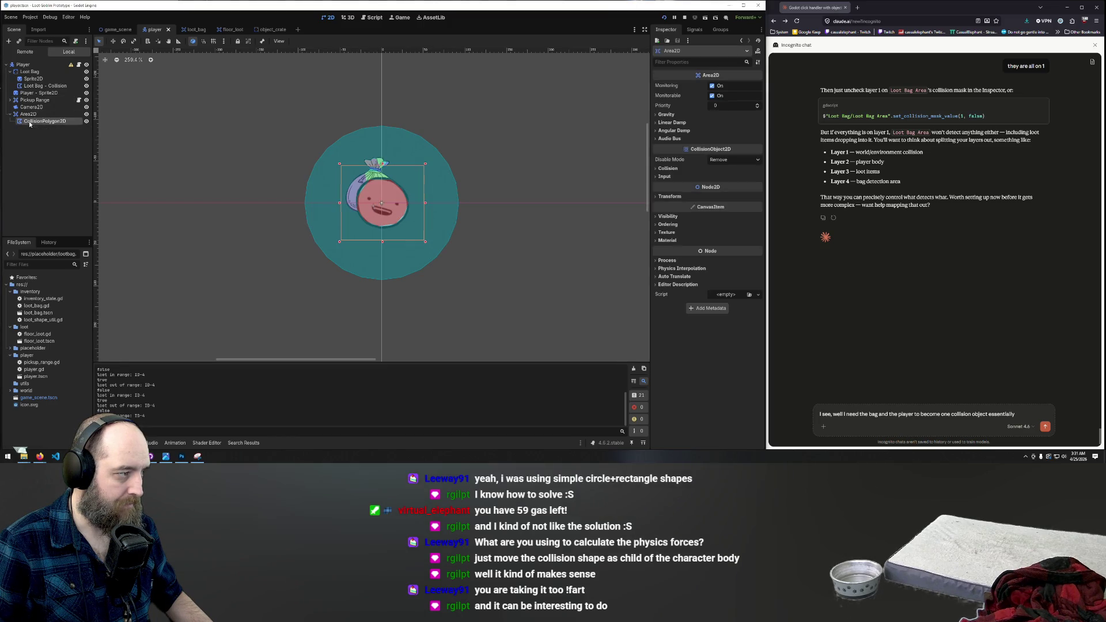
drag(33, 67, 33, 68)
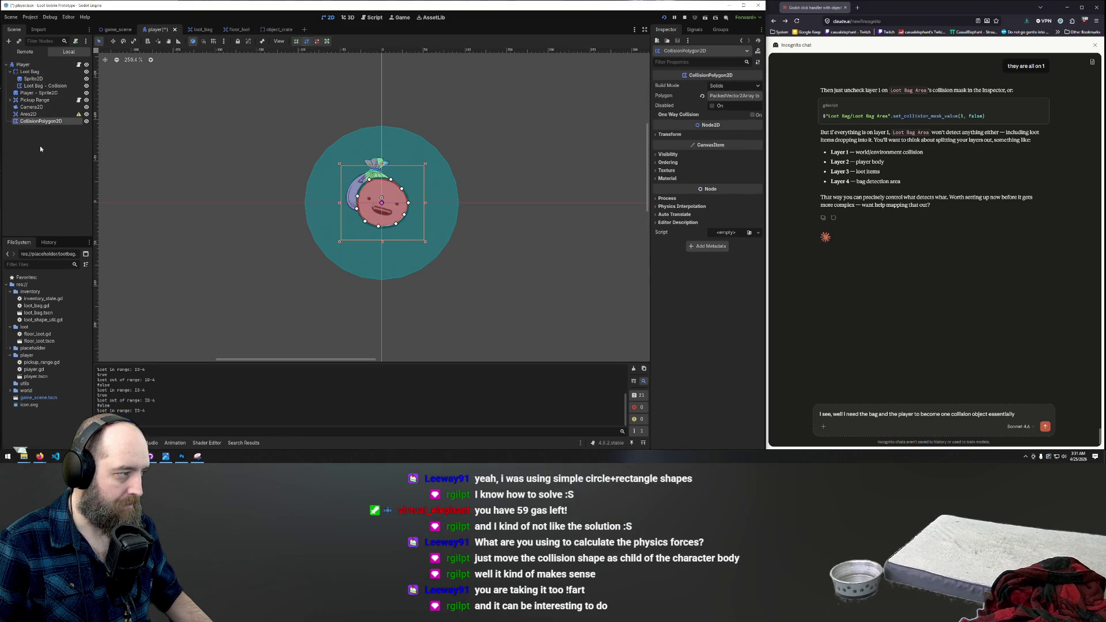
Step: Delete the Area2D node and confirm the deletion
click(29, 118)
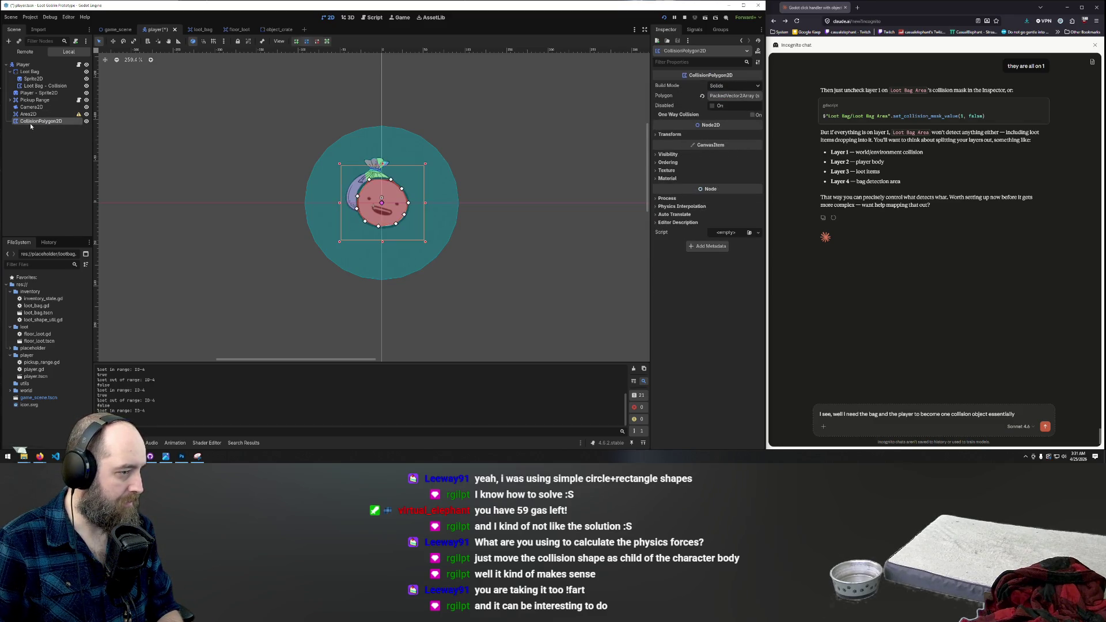
click(30, 115)
key(Delete)
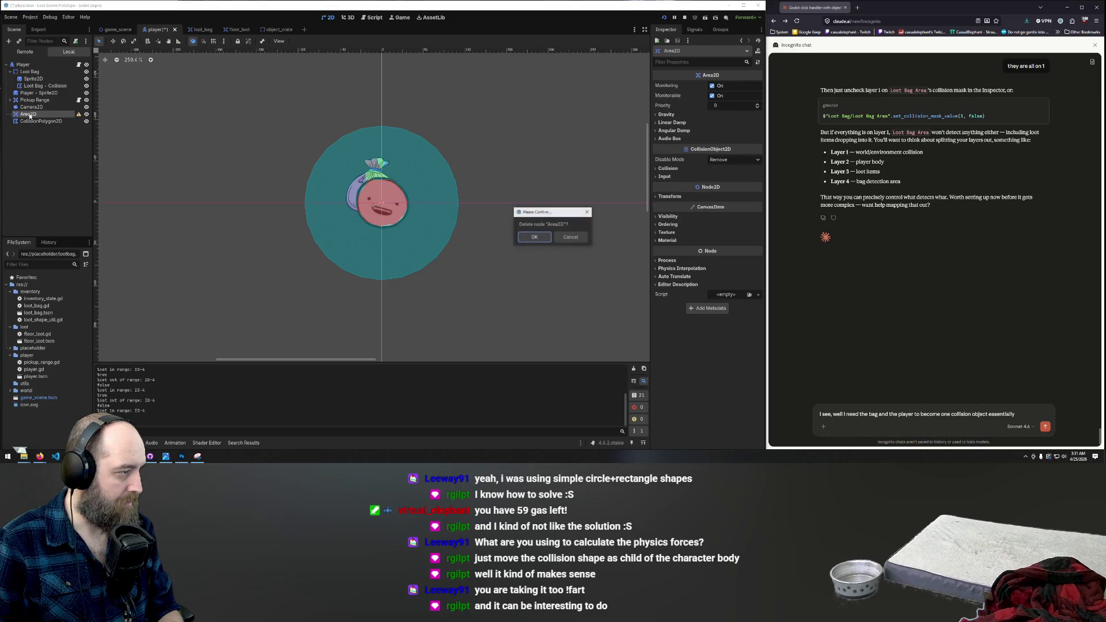
key(Return)
Step: Save and run the game with F5, restart it, then stop it
key(F5)
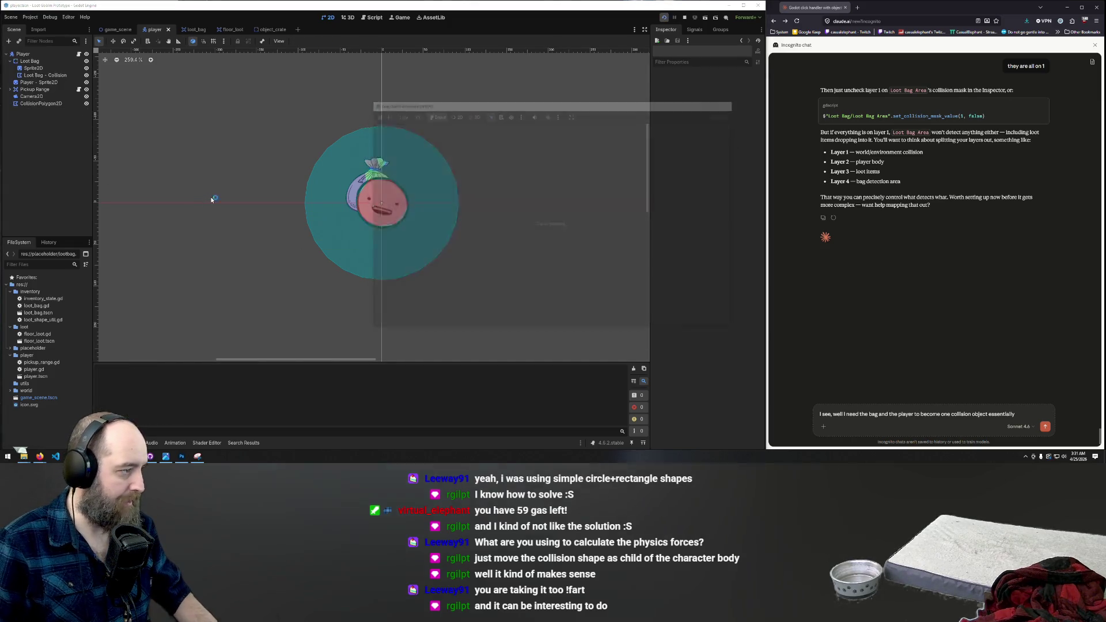
key(F5)
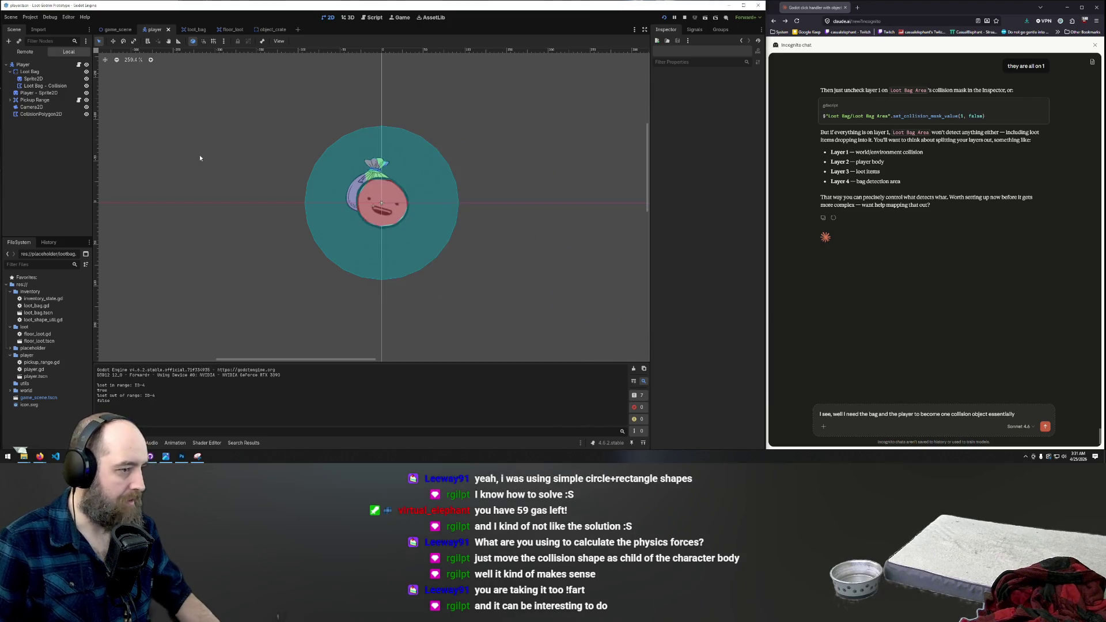
key(F8)
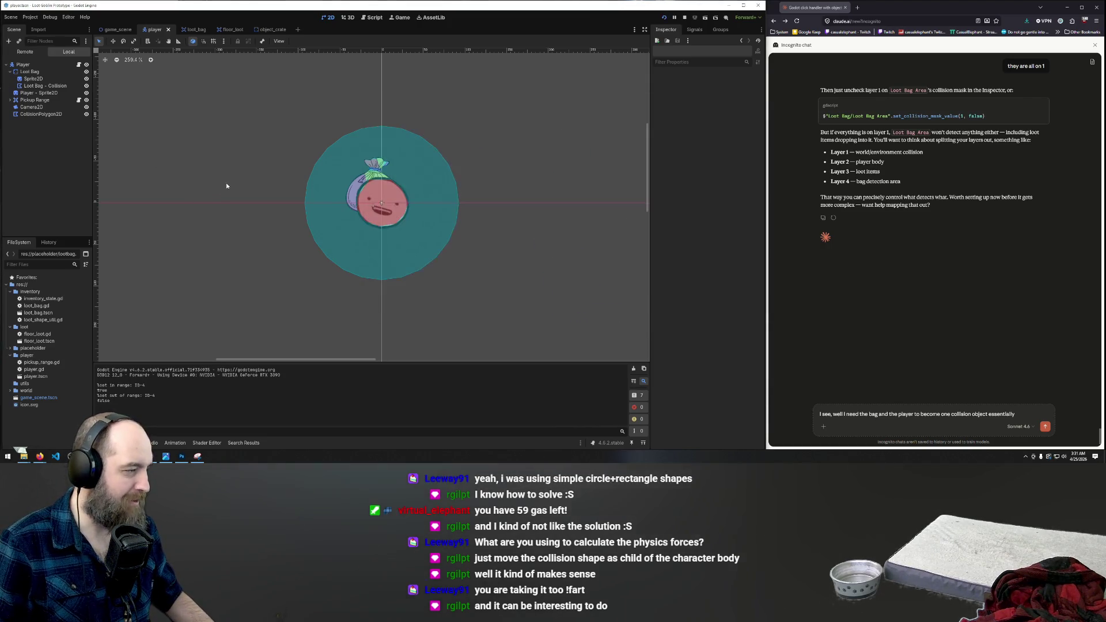
click(32, 87)
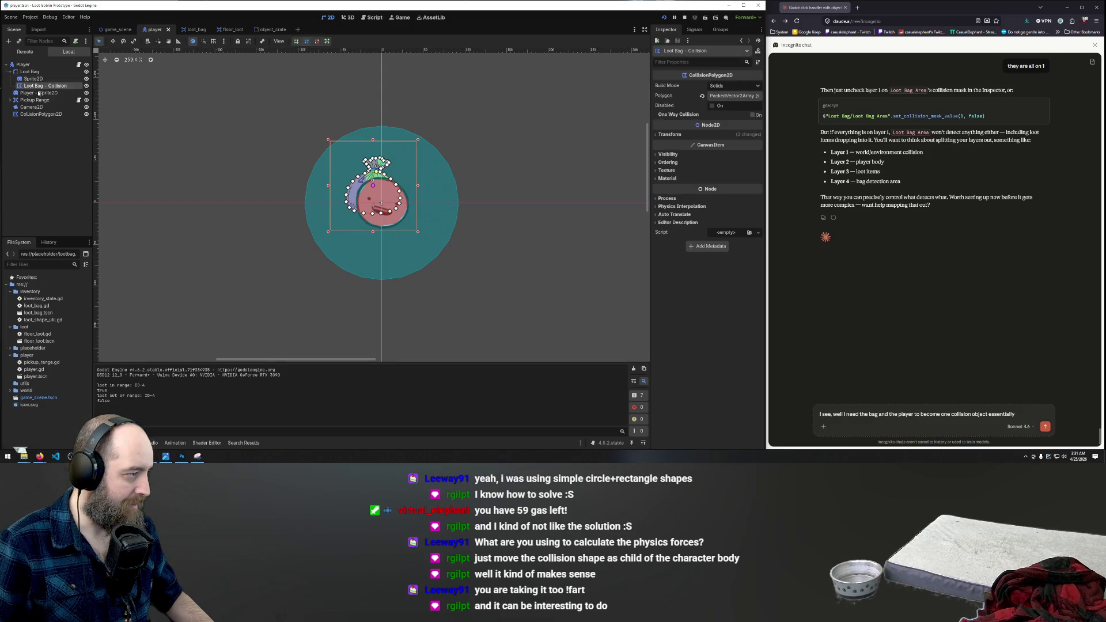
click(32, 79)
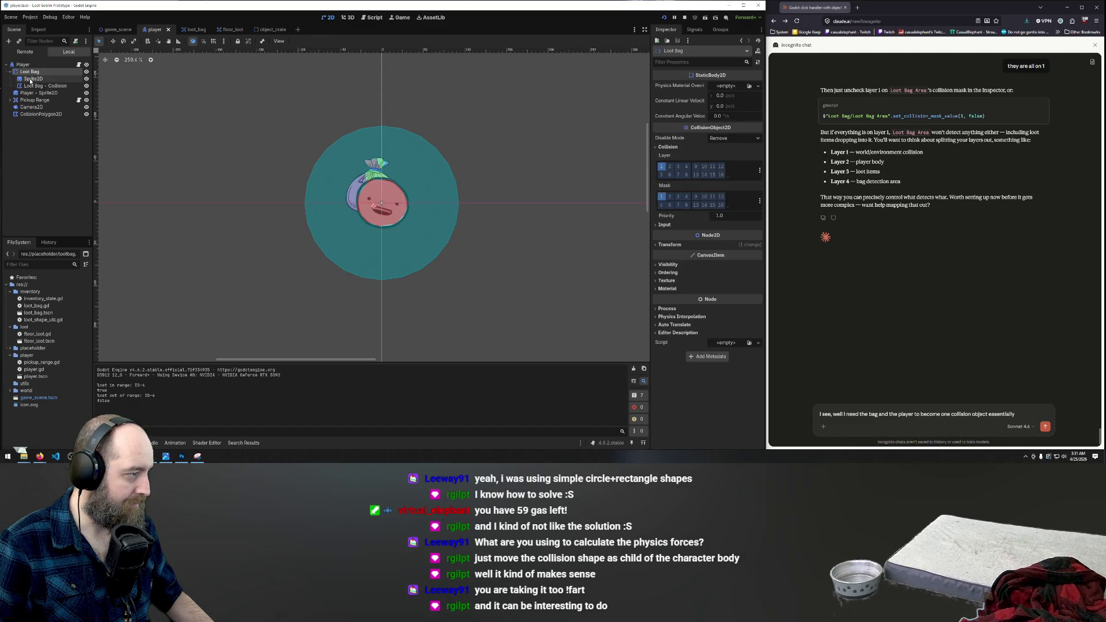
click(31, 87)
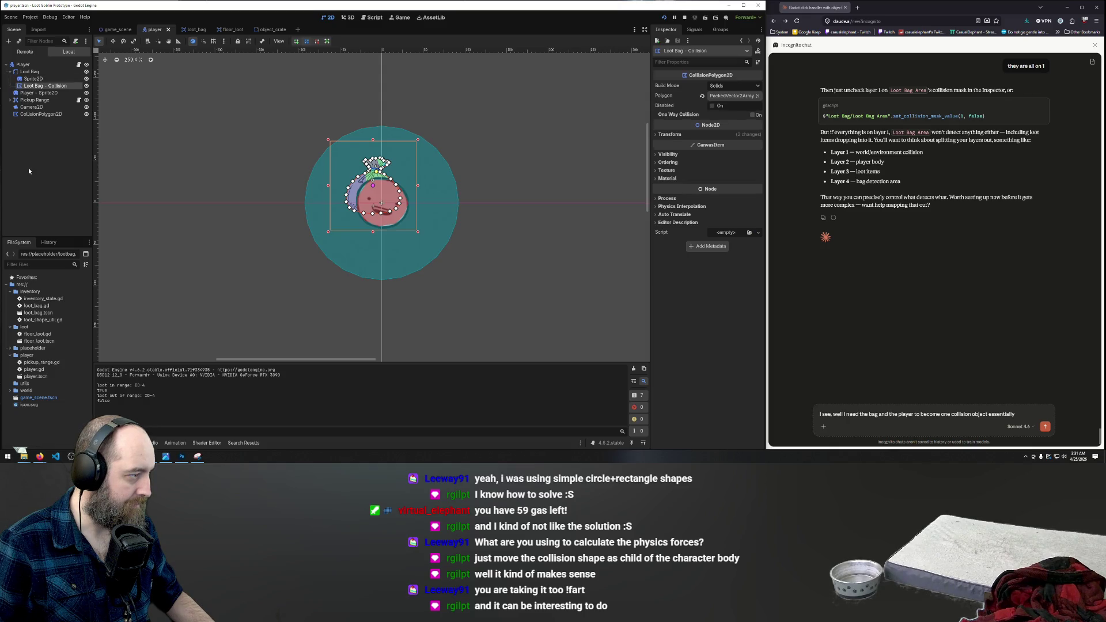
key(ctrl+z)
key(ctrl+shift+z)
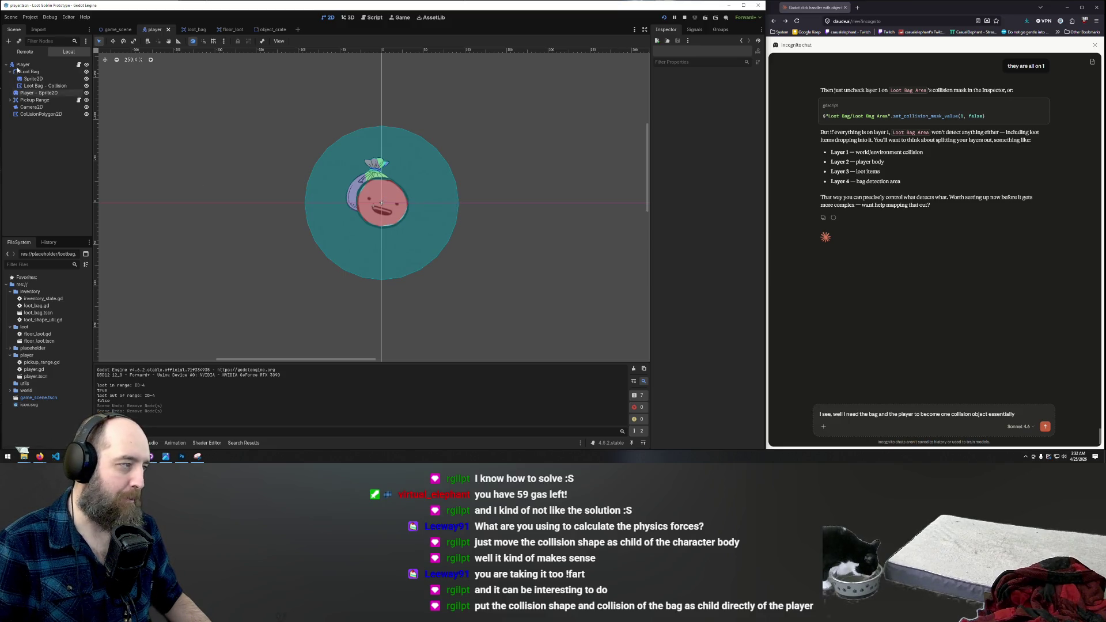
Step: Try moving the loot bag's collision polygon under Player, then undo that move
click(33, 79)
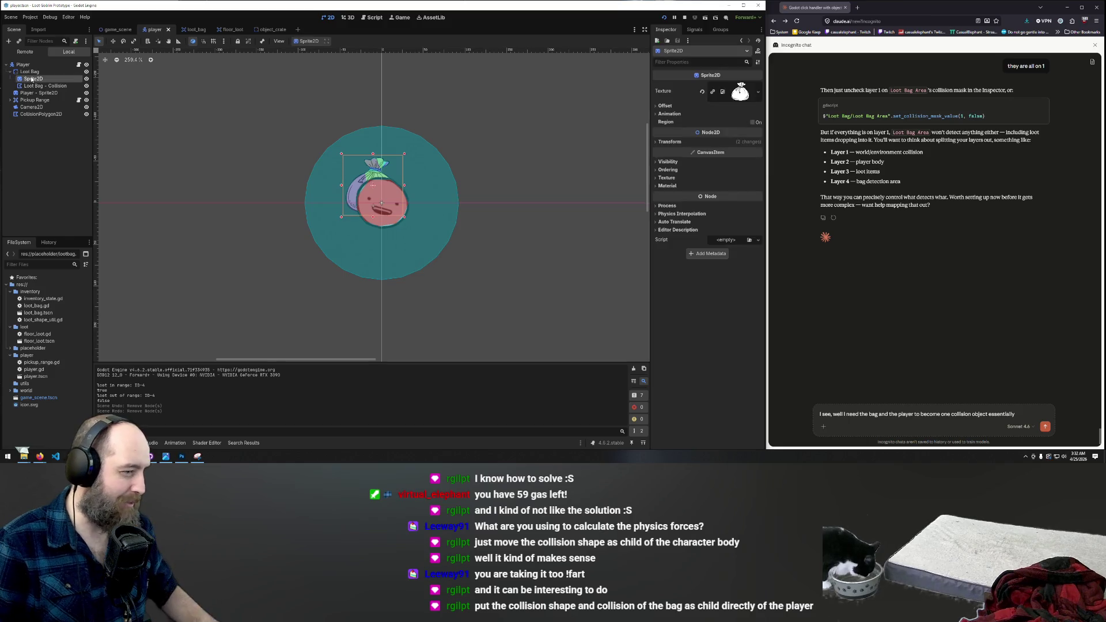
click(33, 85)
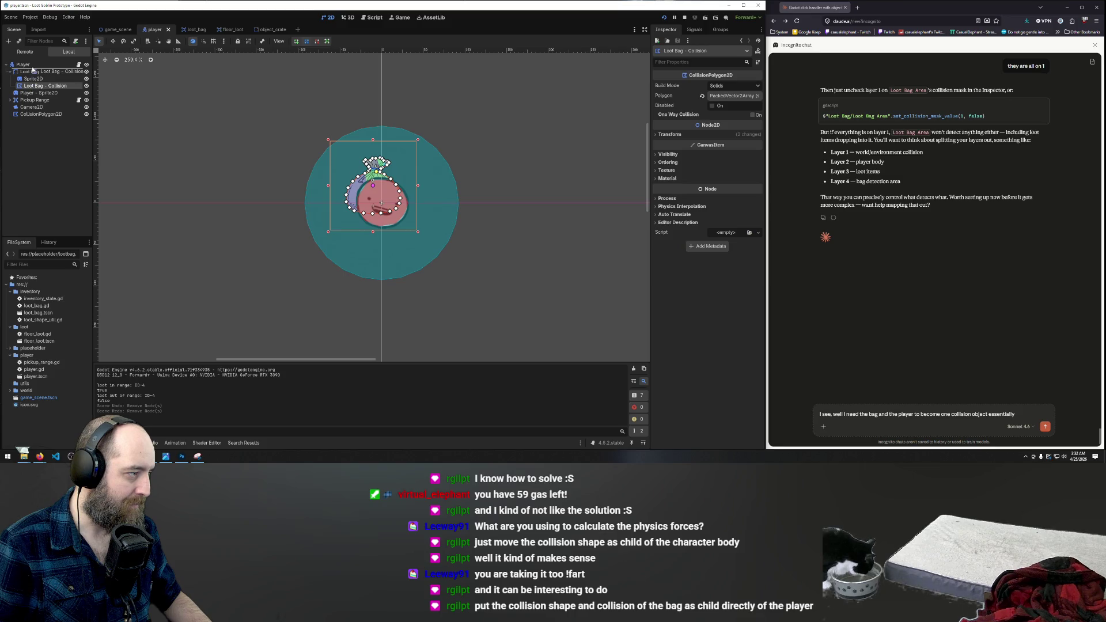
drag(34, 66, 35, 66)
click(33, 79)
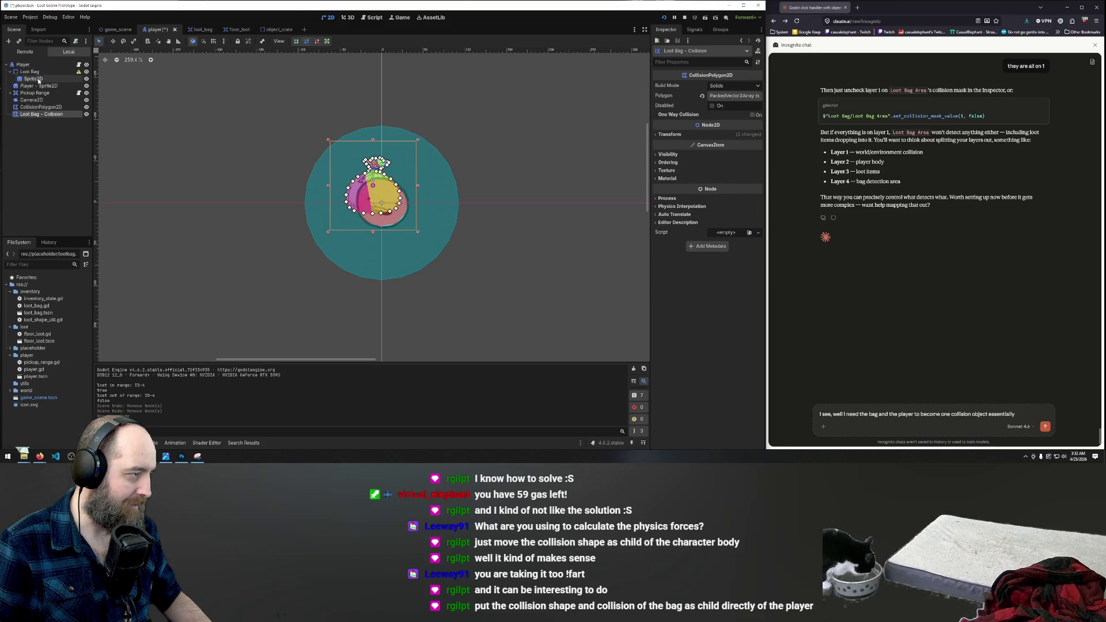
click(30, 71)
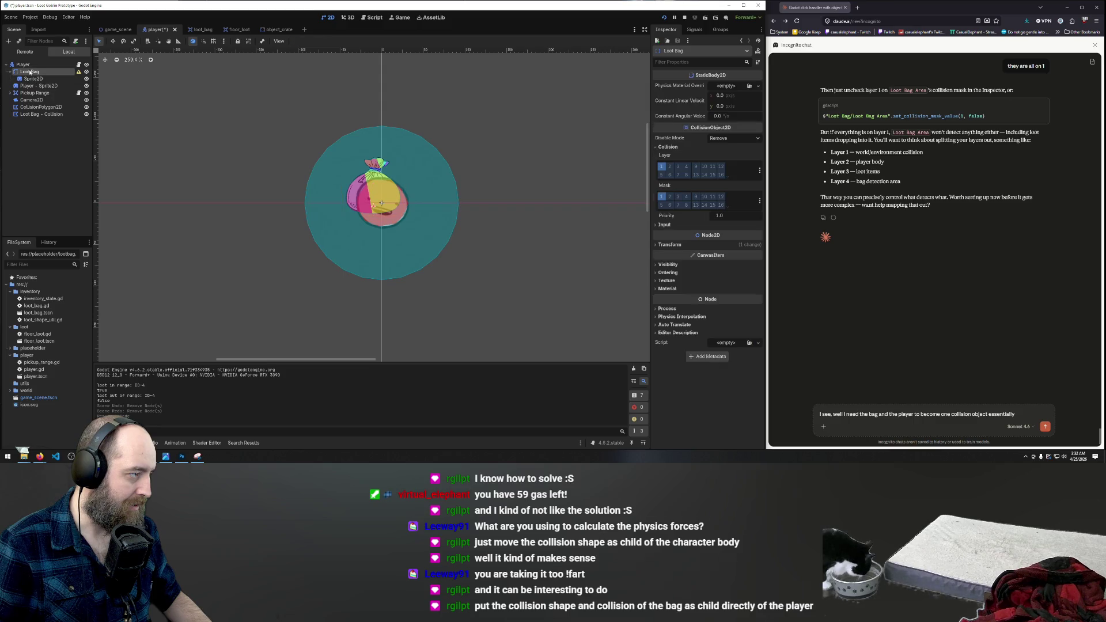
key(ctrl+z)
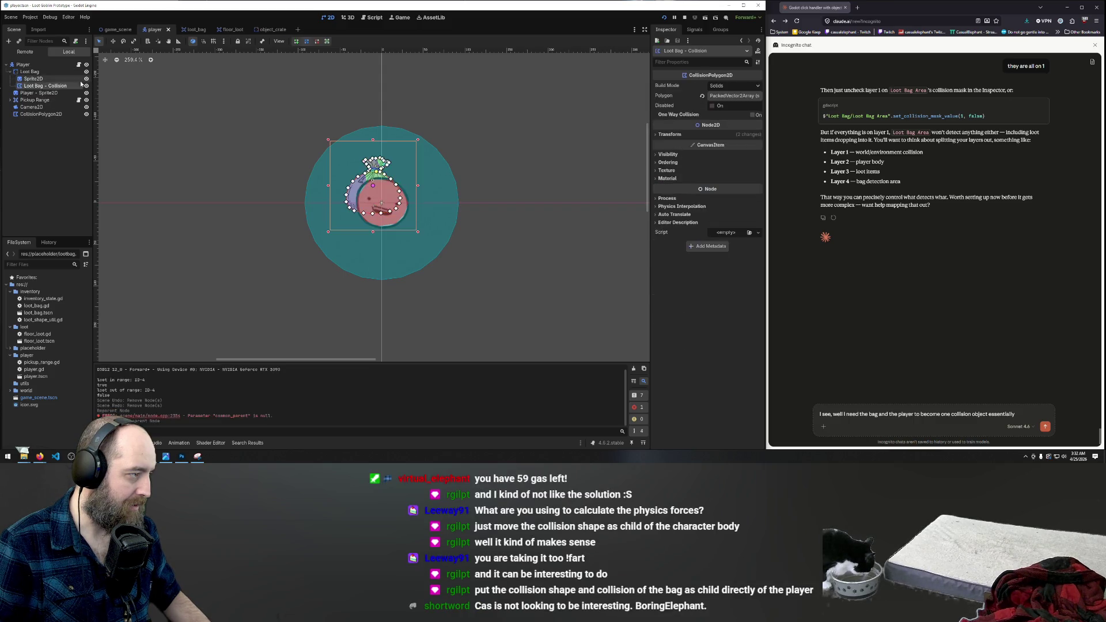
Step: Rename the 'Loot Bag - Collision' node to 'Loot Bag'
click(36, 134)
click(41, 86)
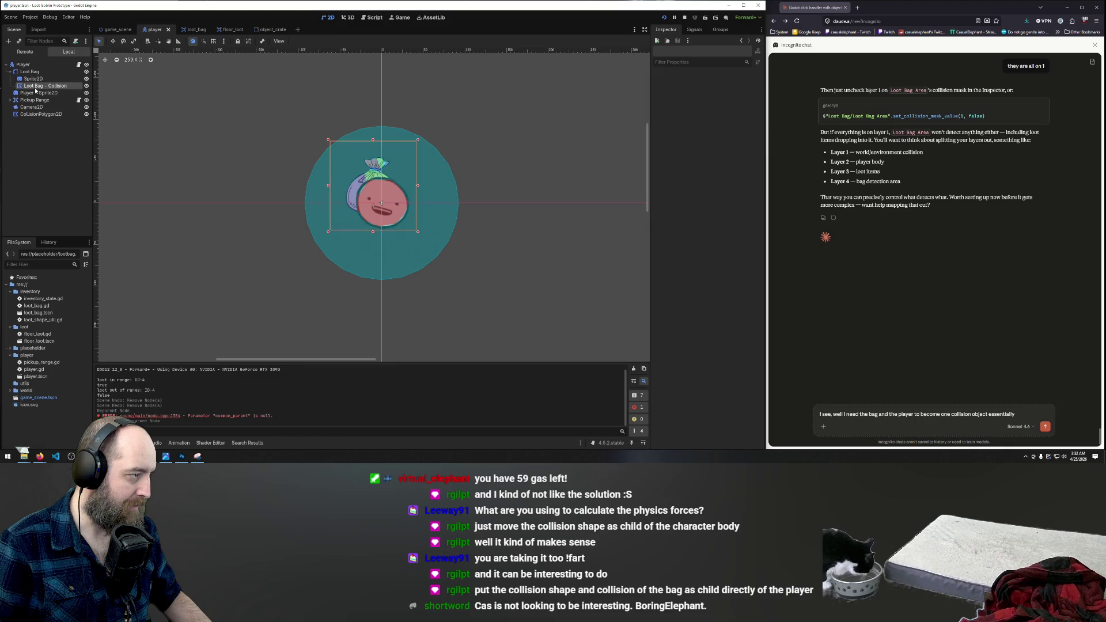
right_click(45, 88)
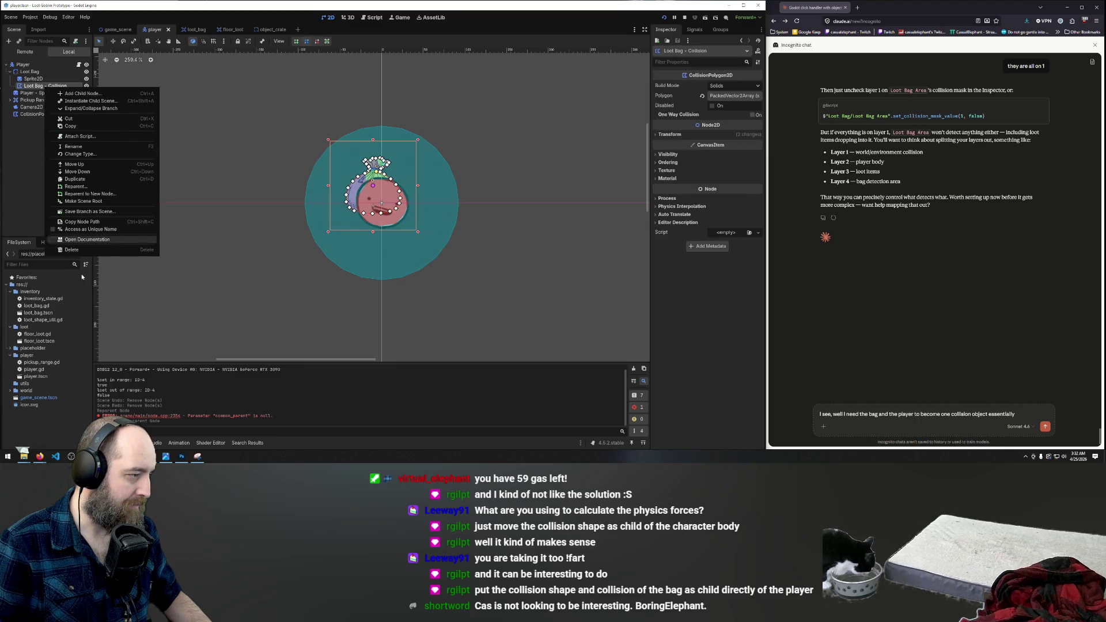
click(100, 148)
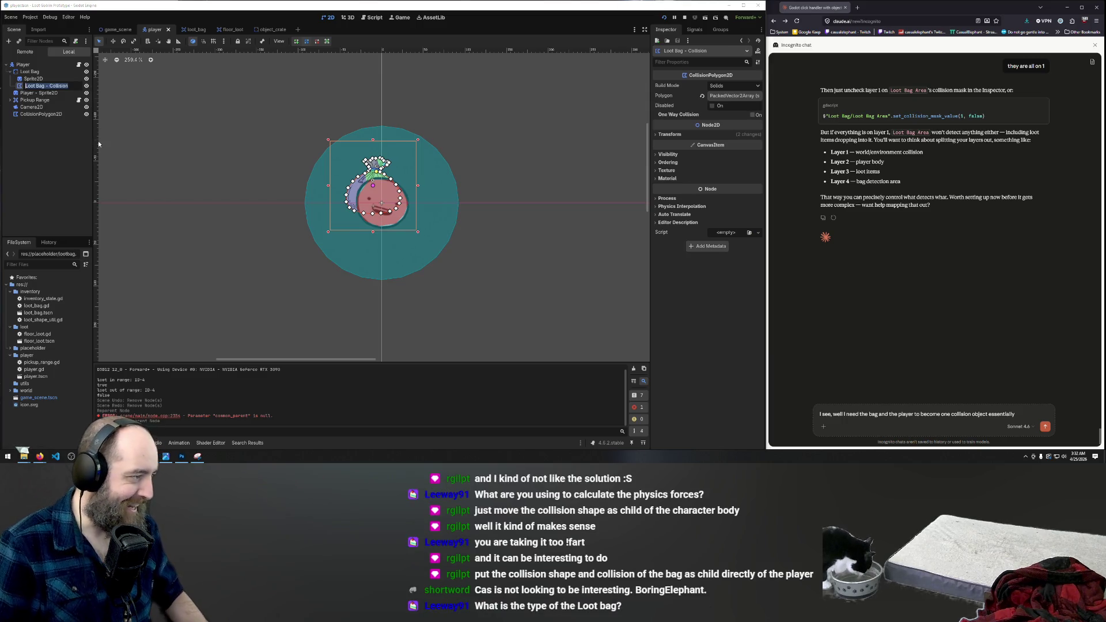
key(BackSpace)
key(BackSpace)
key(BackSpace)
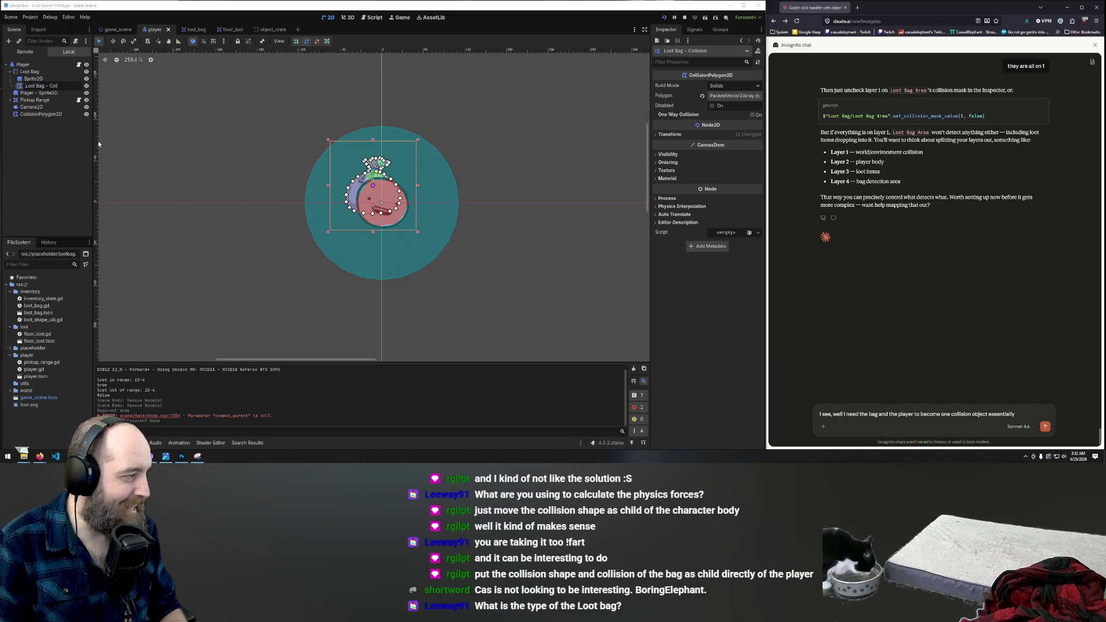
key(Return)
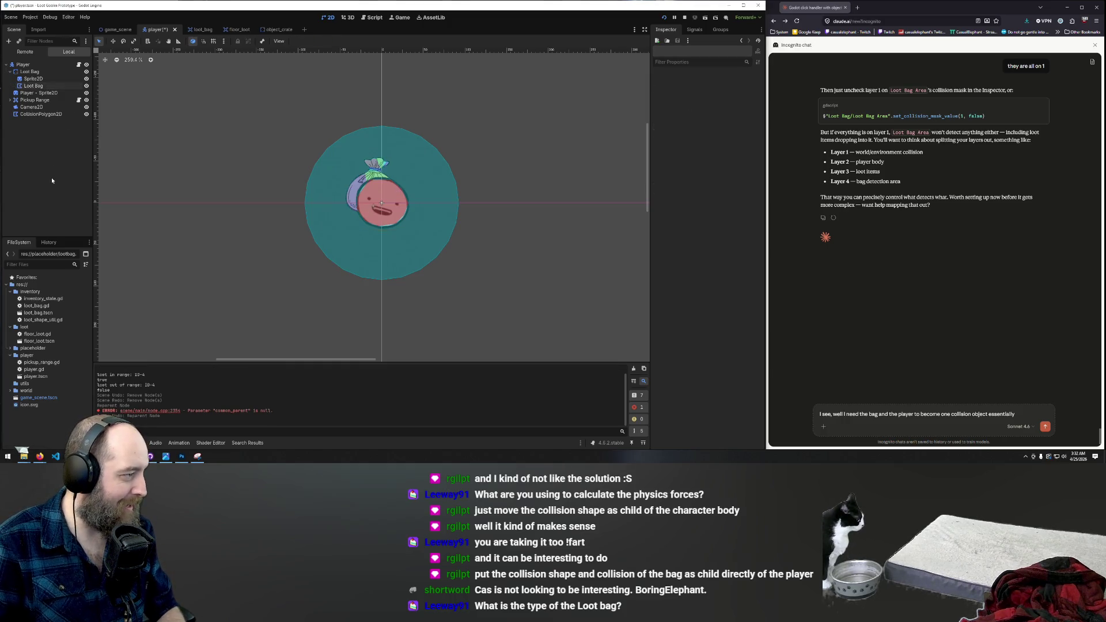
Step: Nest the bag sprite in the collision node, move it under Player, and delete the old body
click(34, 79)
drag(40, 89, 39, 89)
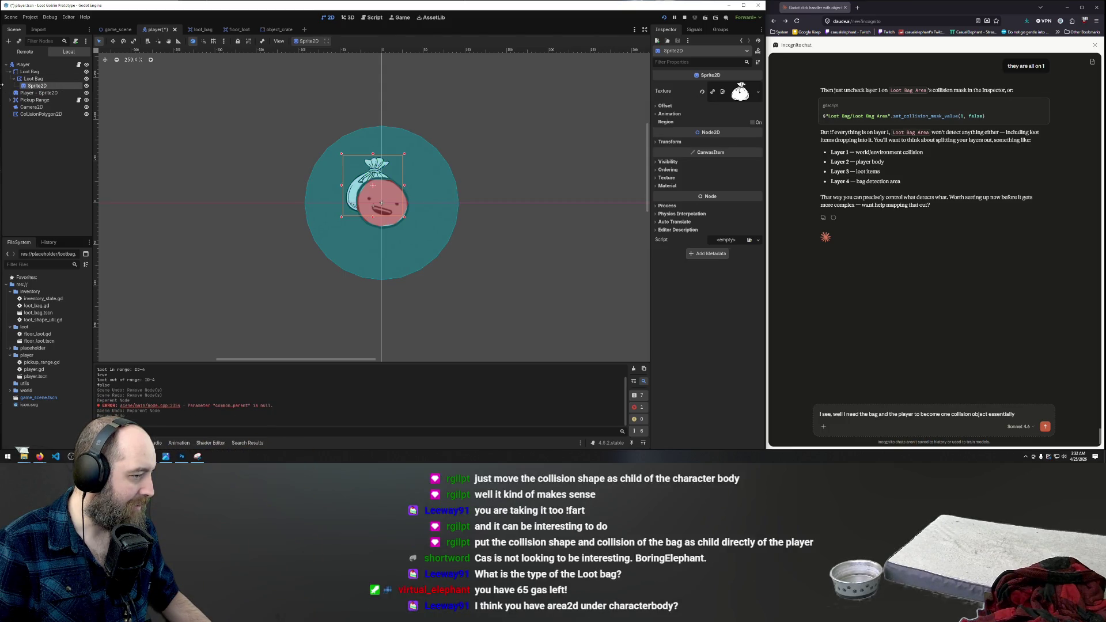
click(32, 79)
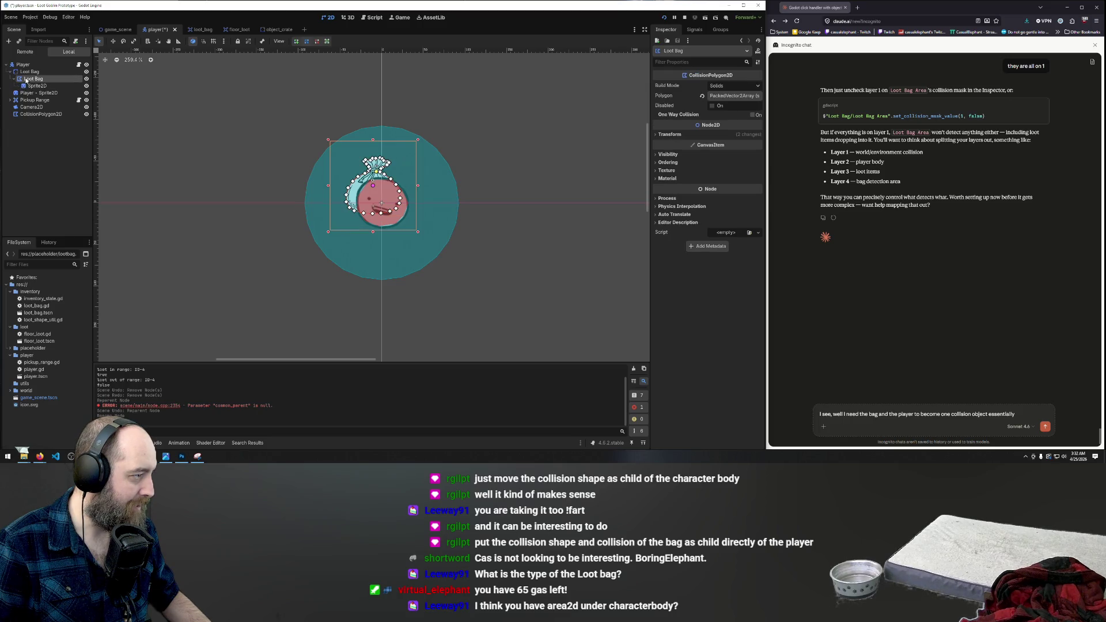
click(31, 72)
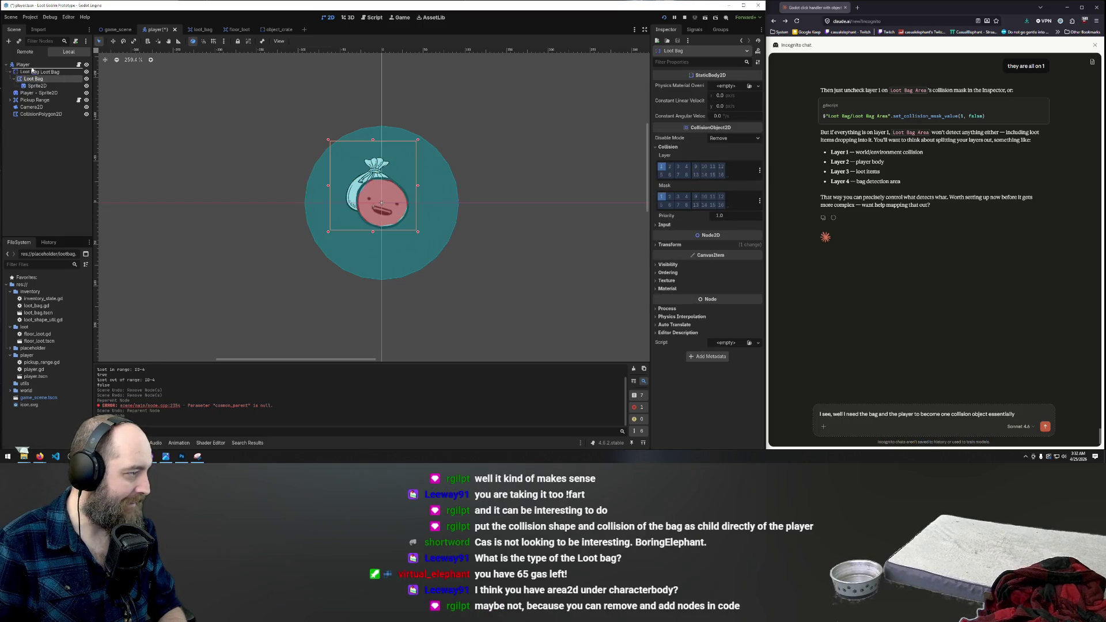
drag(33, 67, 28, 64)
key(Delete)
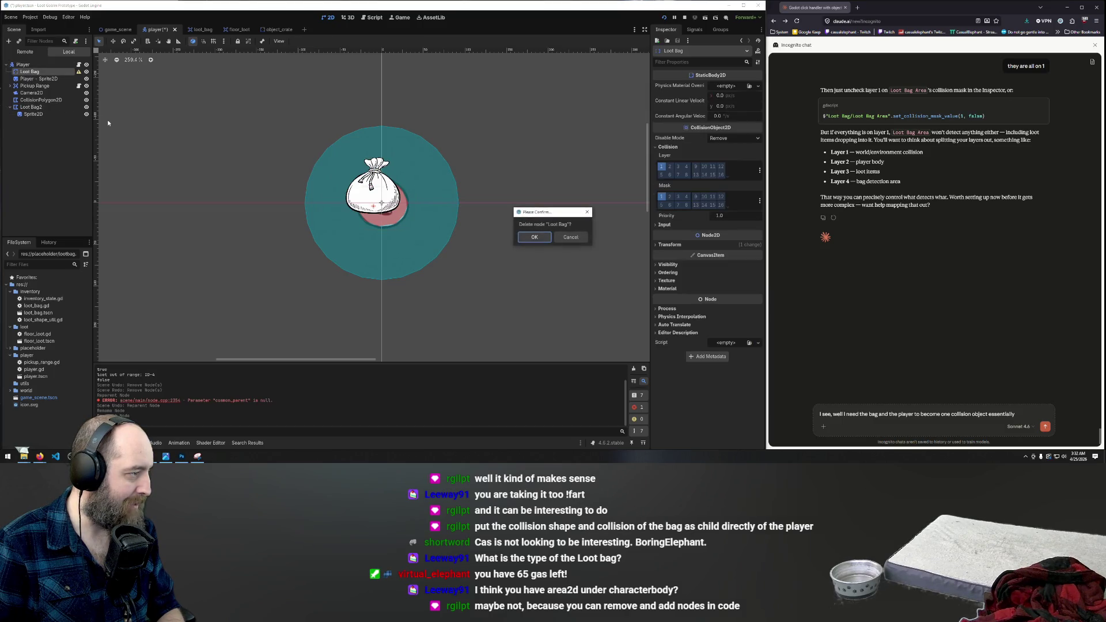
key(Return)
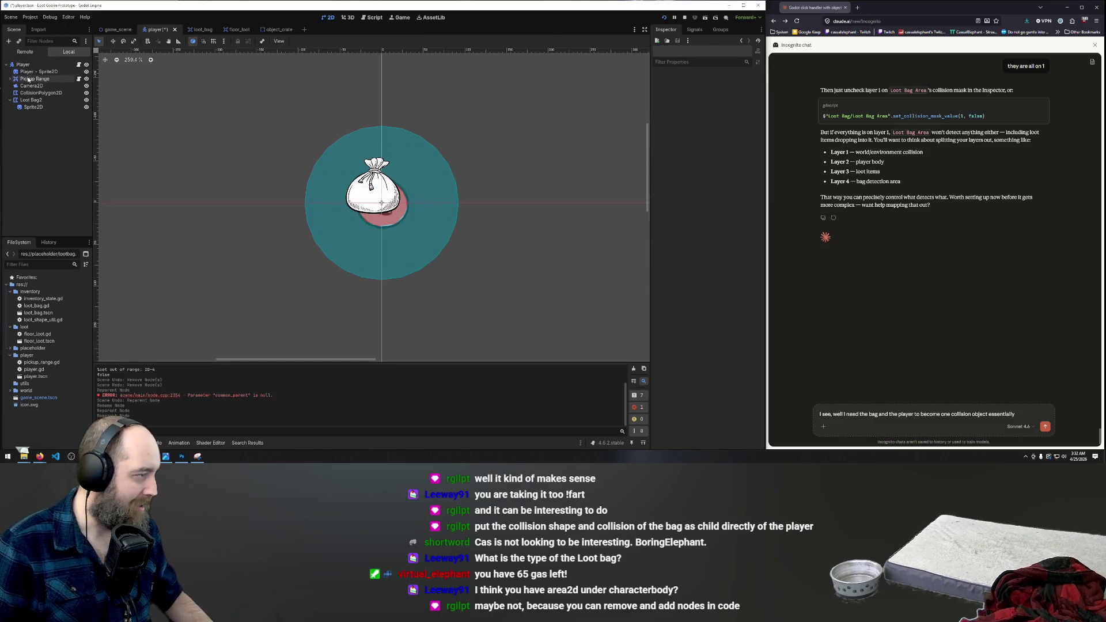
Step: Rename Loot Bag2 to 'Loot Bag', move it just below Player, then save and run
click(16, 72)
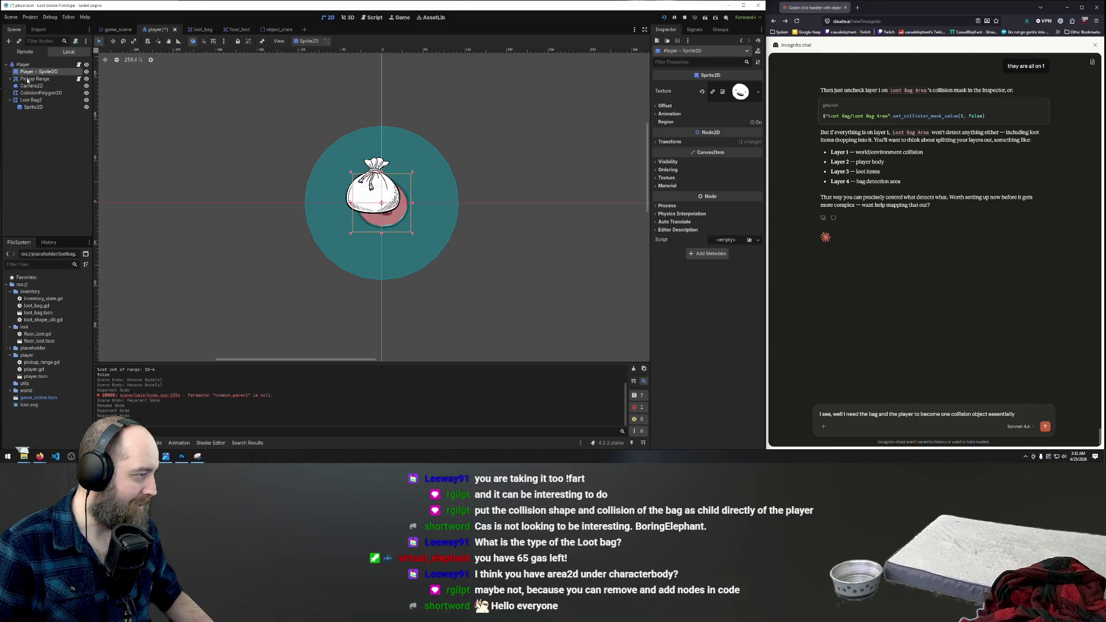
click(33, 102)
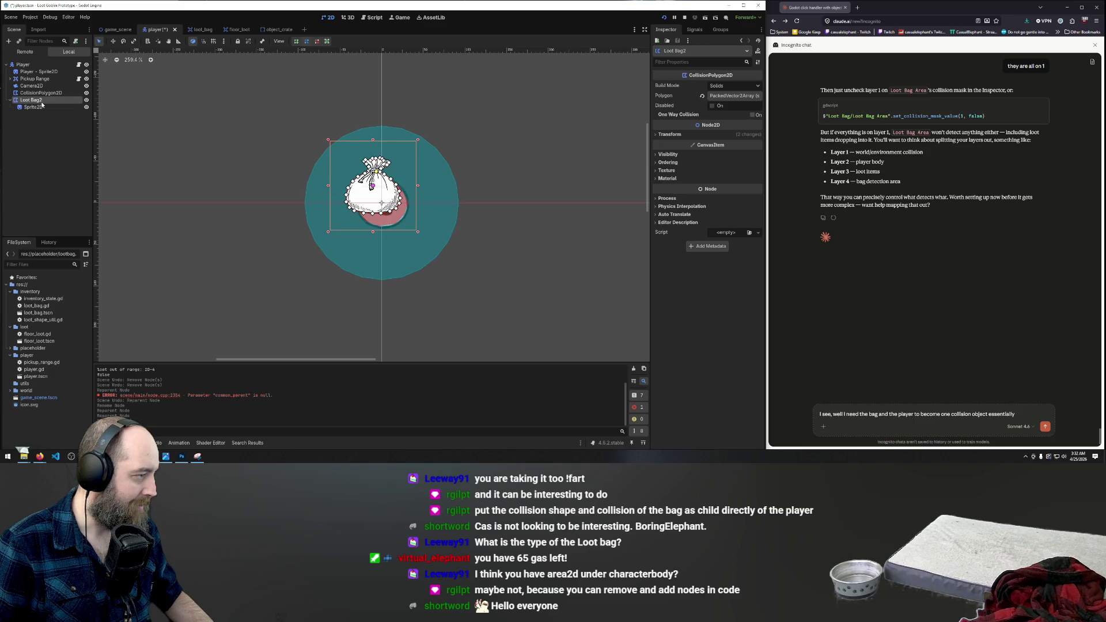
right_click(41, 105)
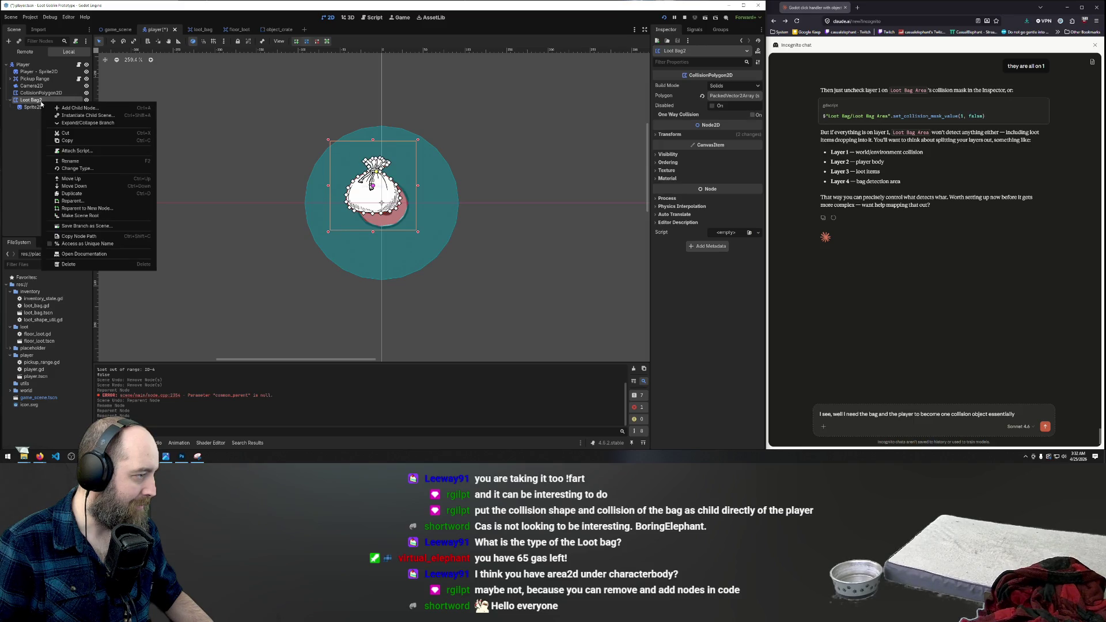
click(82, 160)
key(BackSpace)
key(Return)
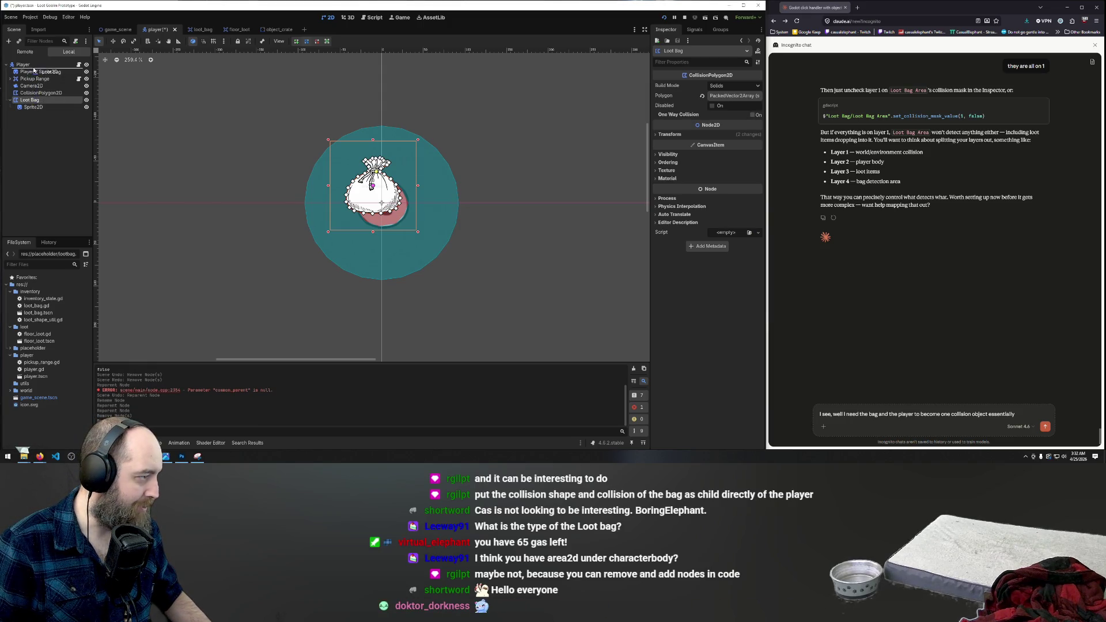
drag(33, 70, 34, 69)
key(F5)
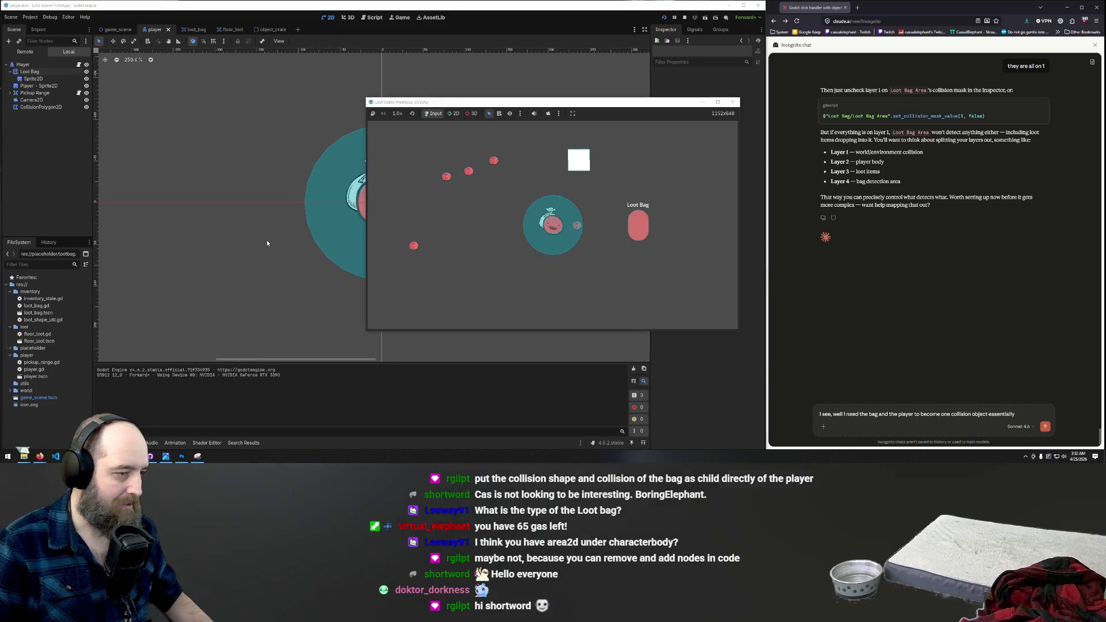
Step: Walk the player around with WASD and open the loot bag inventory
key(w)
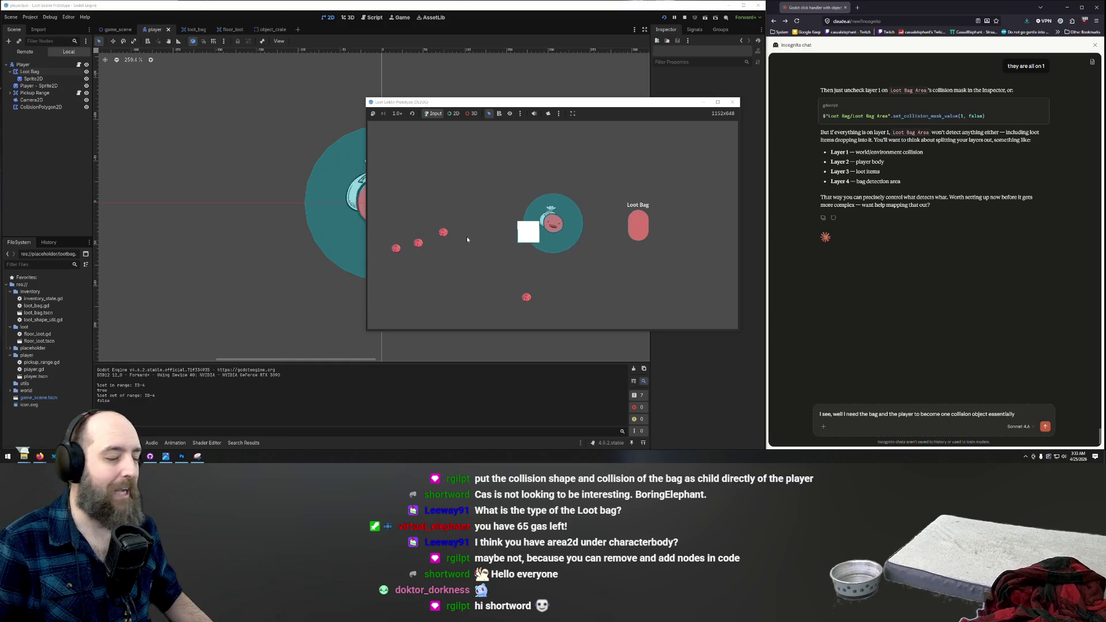
key(a)
key(d)
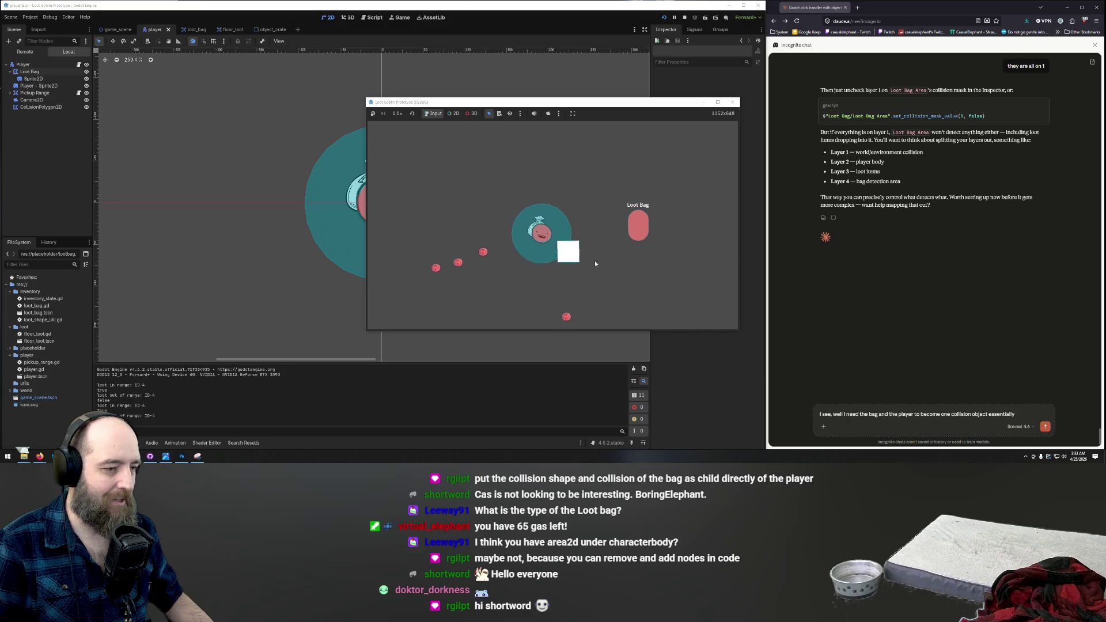
key(s)
key(a)
key(s)
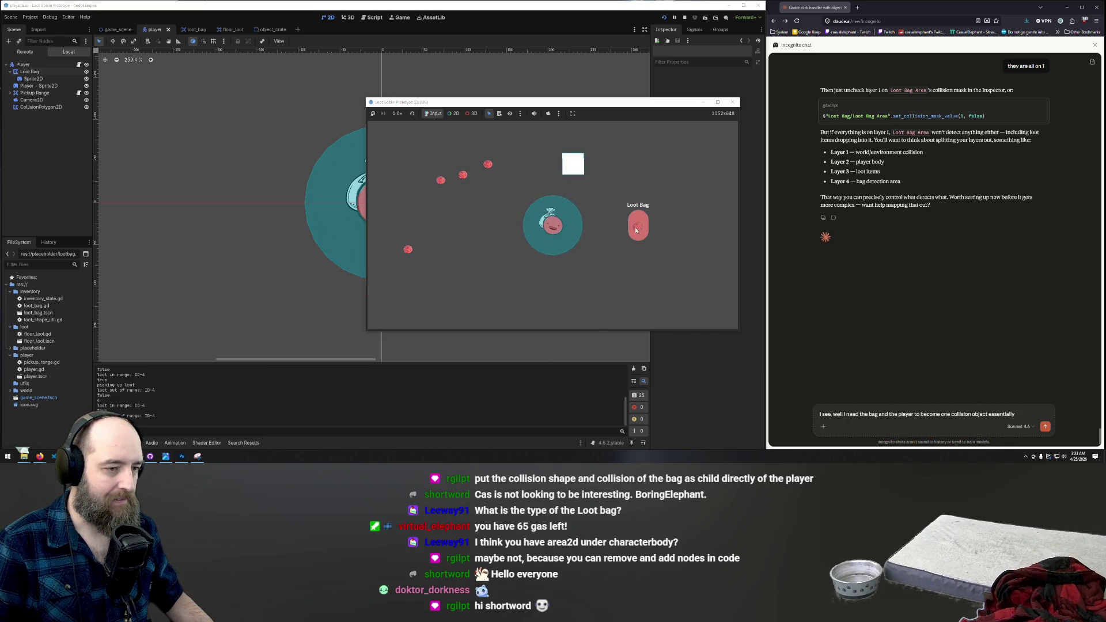
click(636, 230)
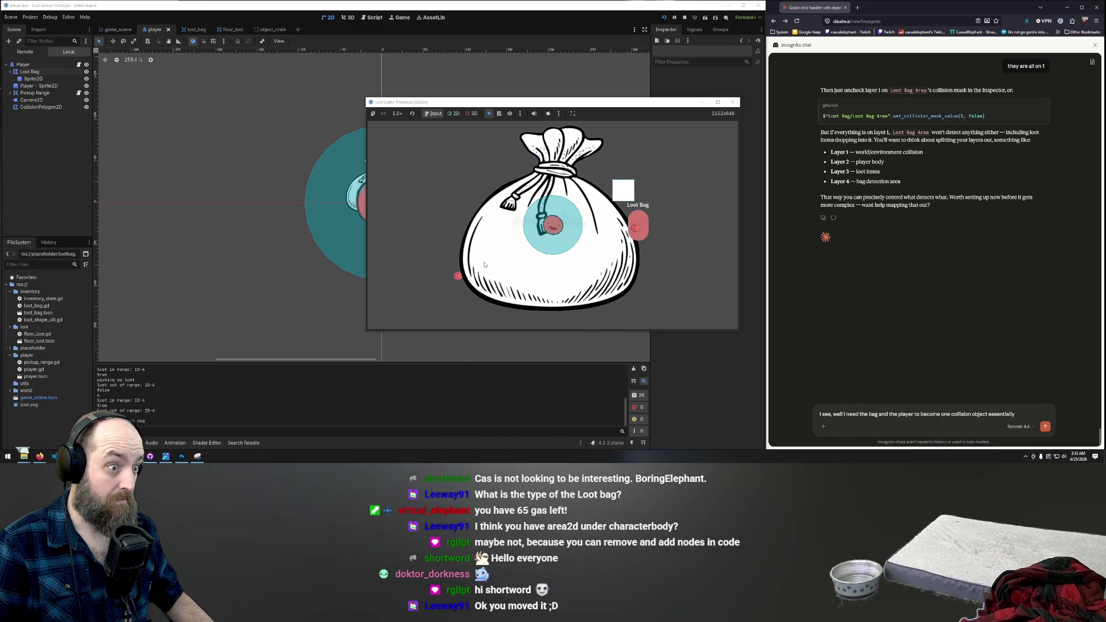
Step: Walk the player to the loot and drop a red loot item into the bag
key(w)
key(a)
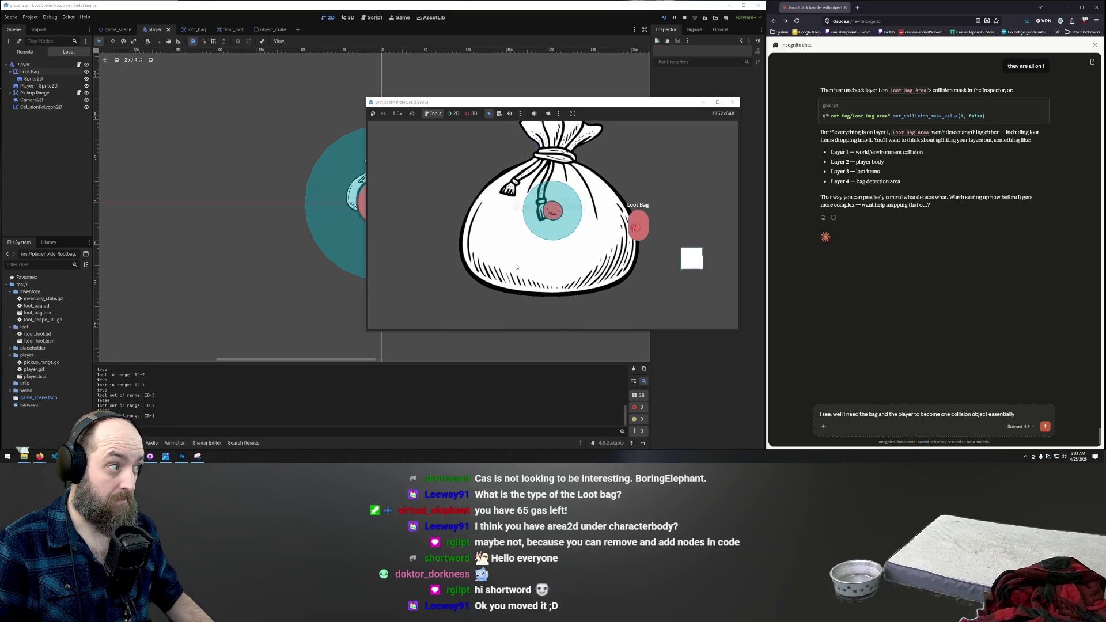
key(d)
key(s)
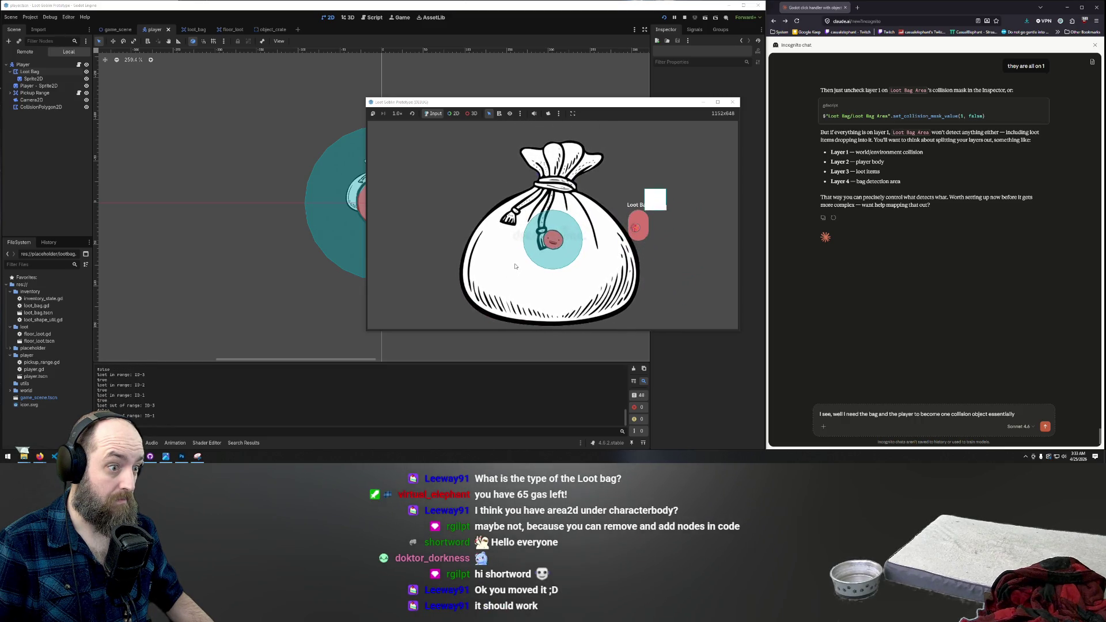
key(s)
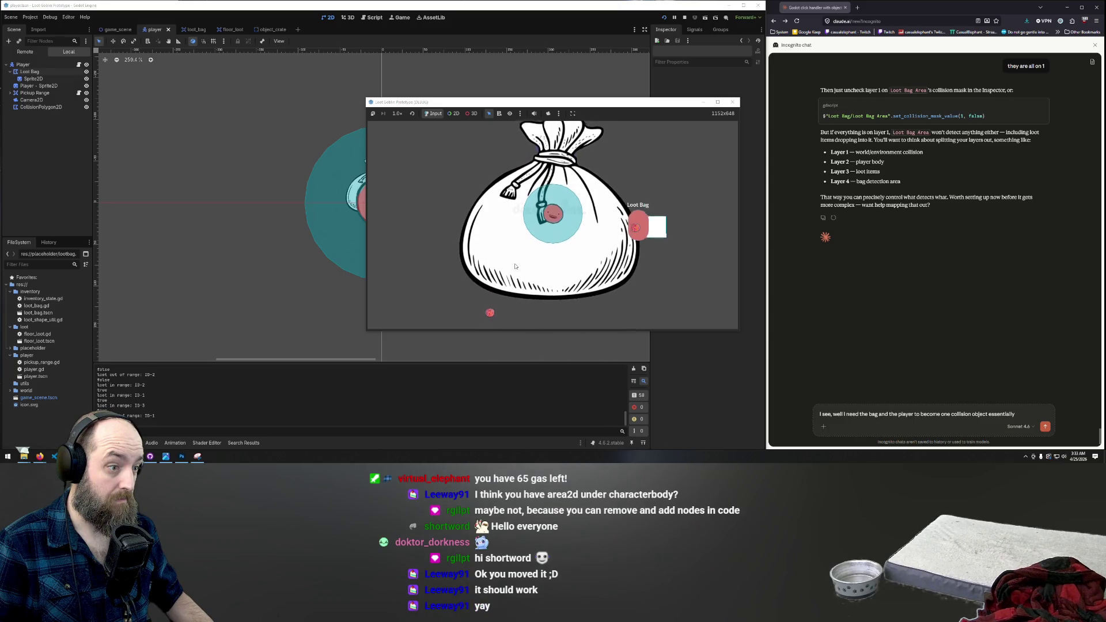
key(w)
key(a)
key(w)
key(w)
key(d)
drag(570, 229, 612, 232)
click(637, 219)
Step: Move the player a bit more, restart the game, then stop it
key(d)
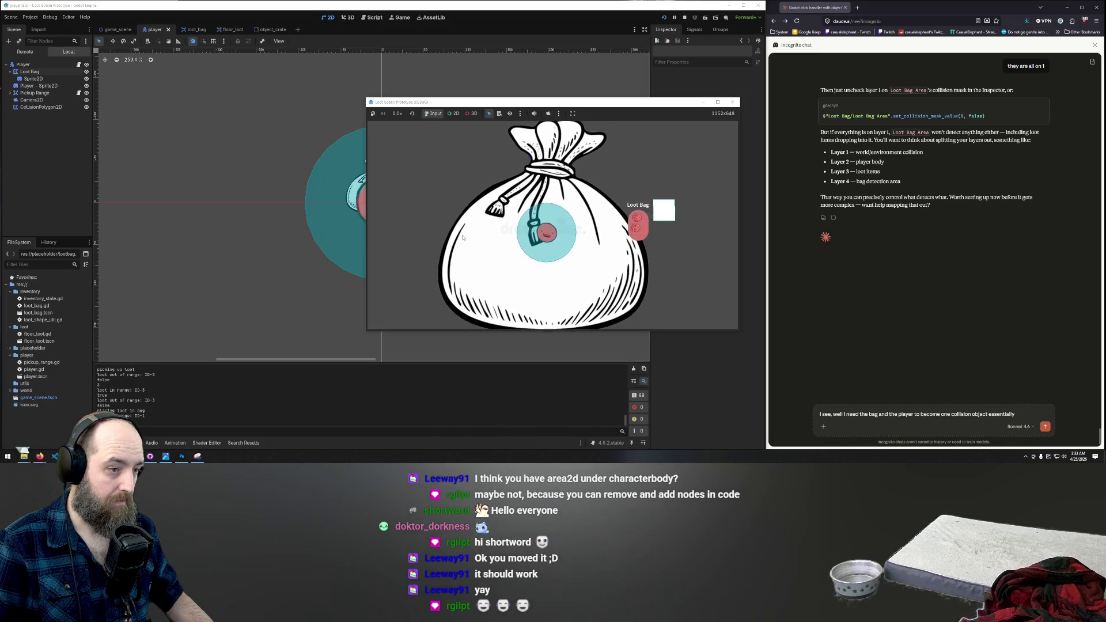
key(w)
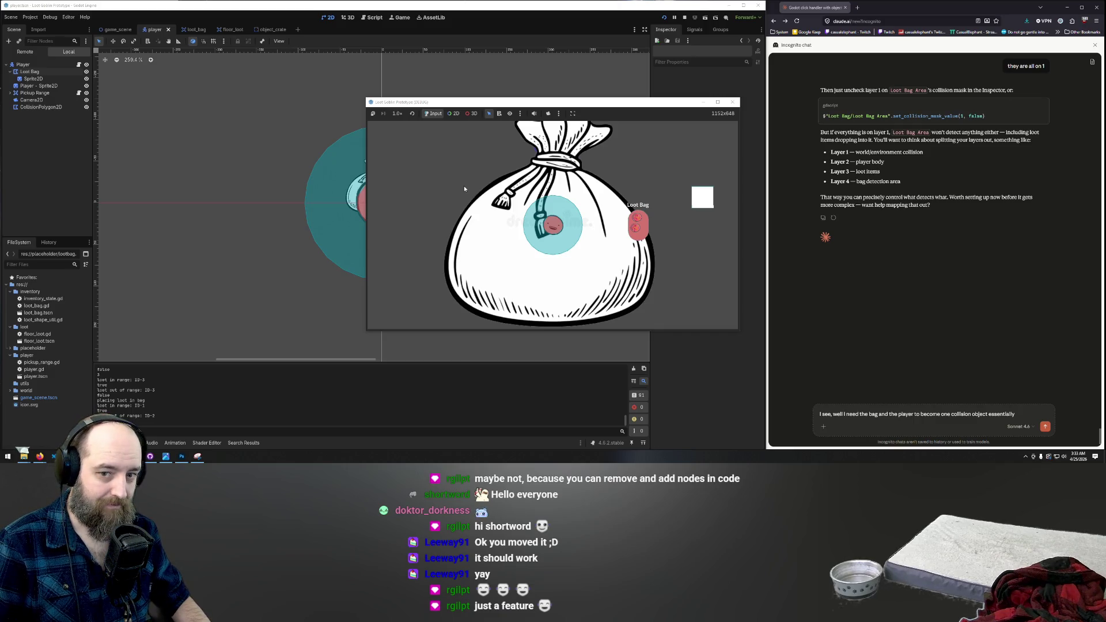
key(F5)
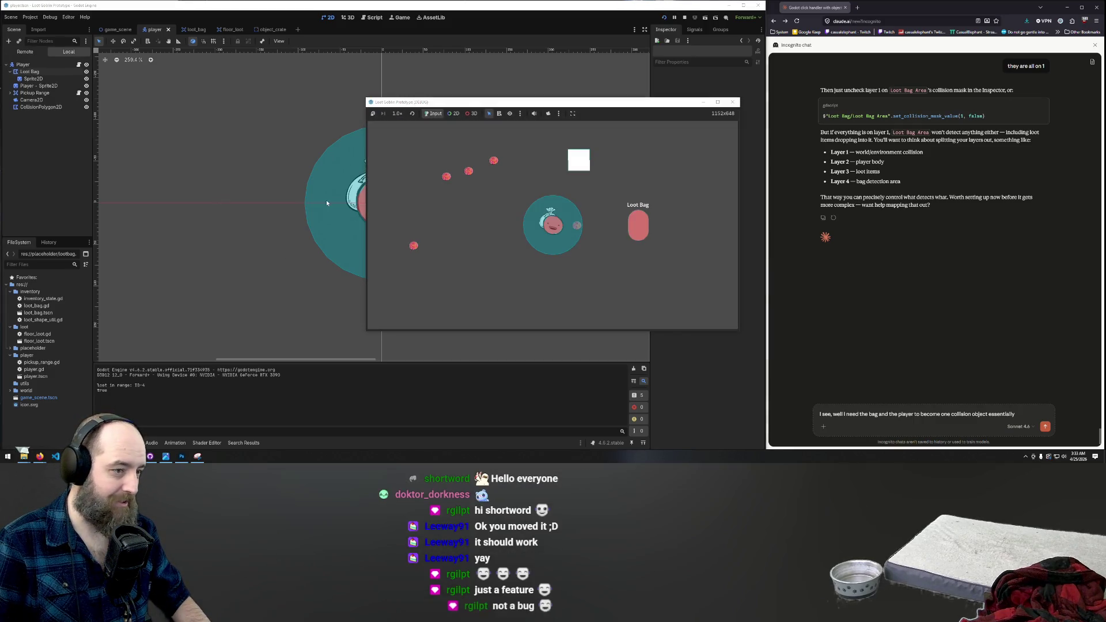
click(732, 102)
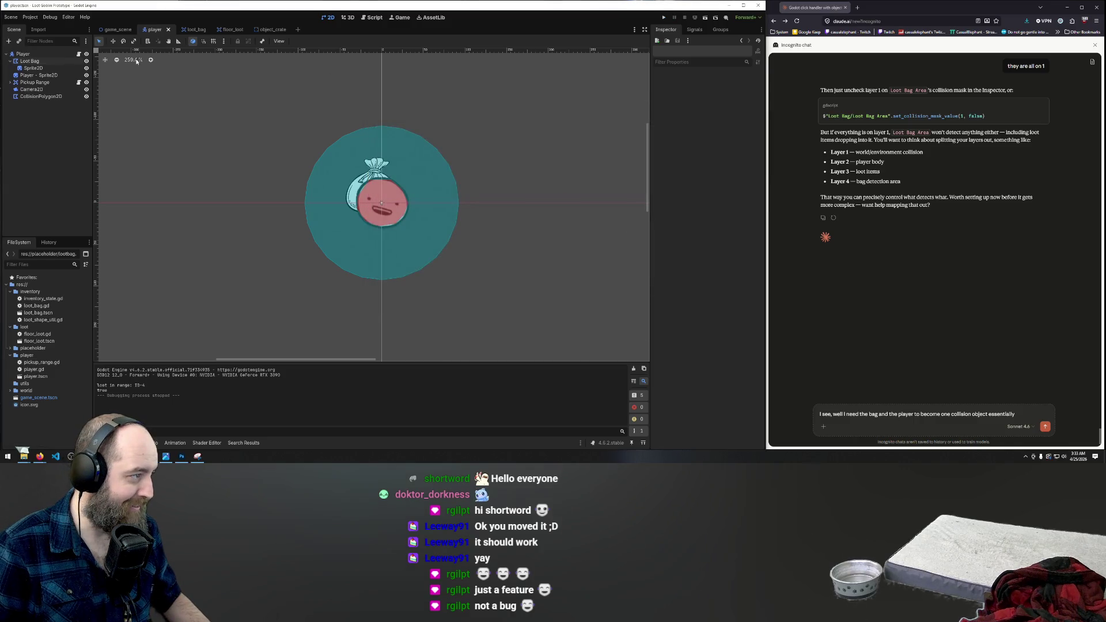
Step: Select the Loot Bag node and undo an accidental move of the pickup range circle
click(36, 62)
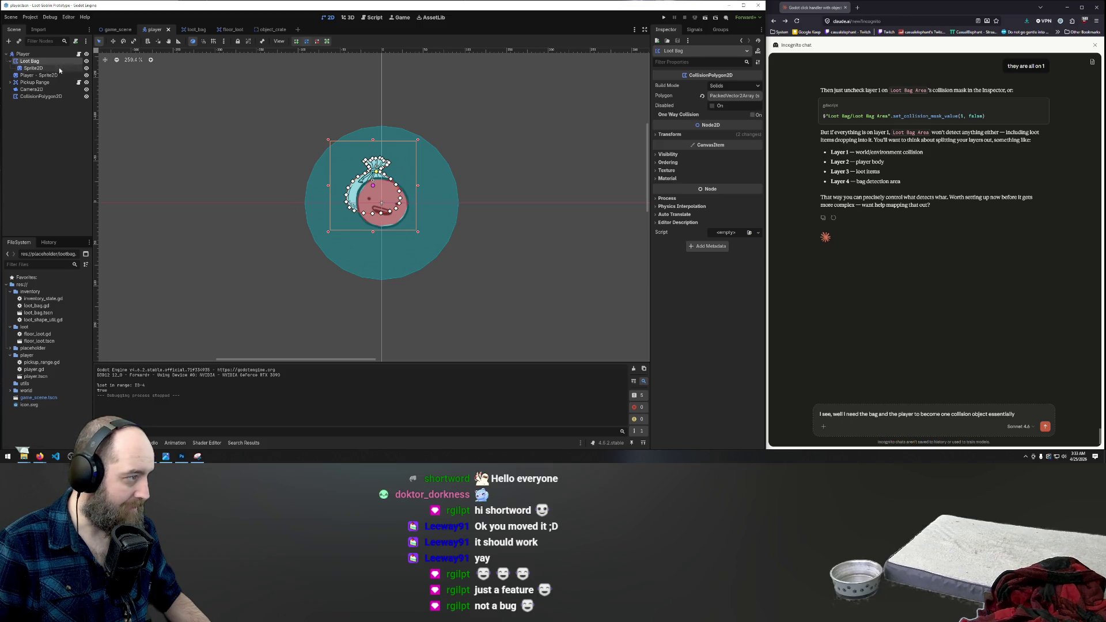
click(31, 68)
click(35, 61)
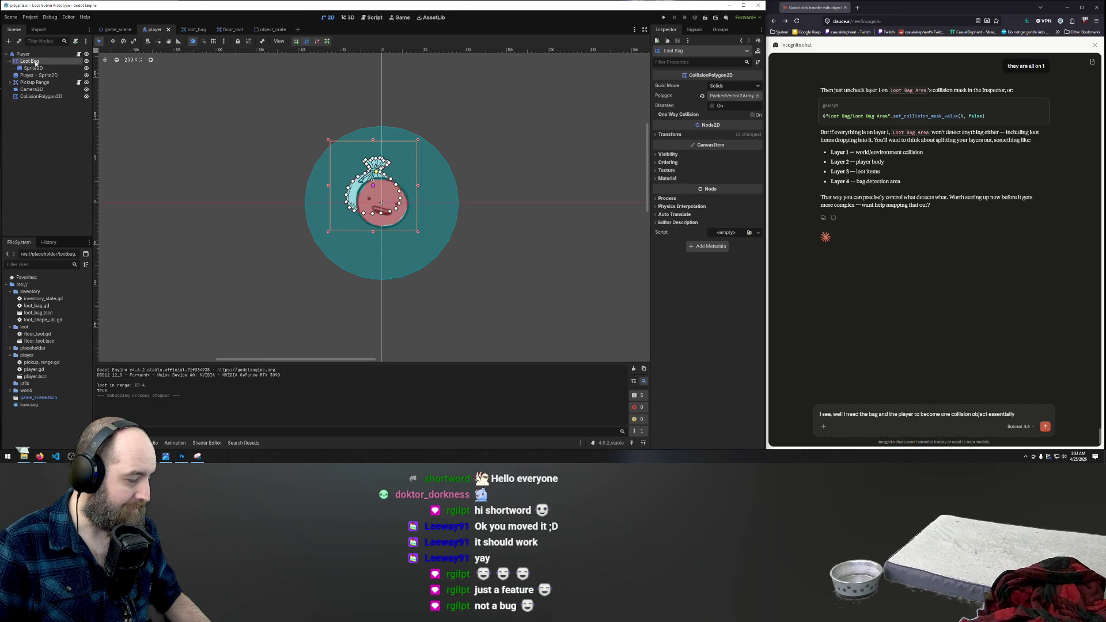
drag(358, 193, 338, 156)
key(ctrl+z)
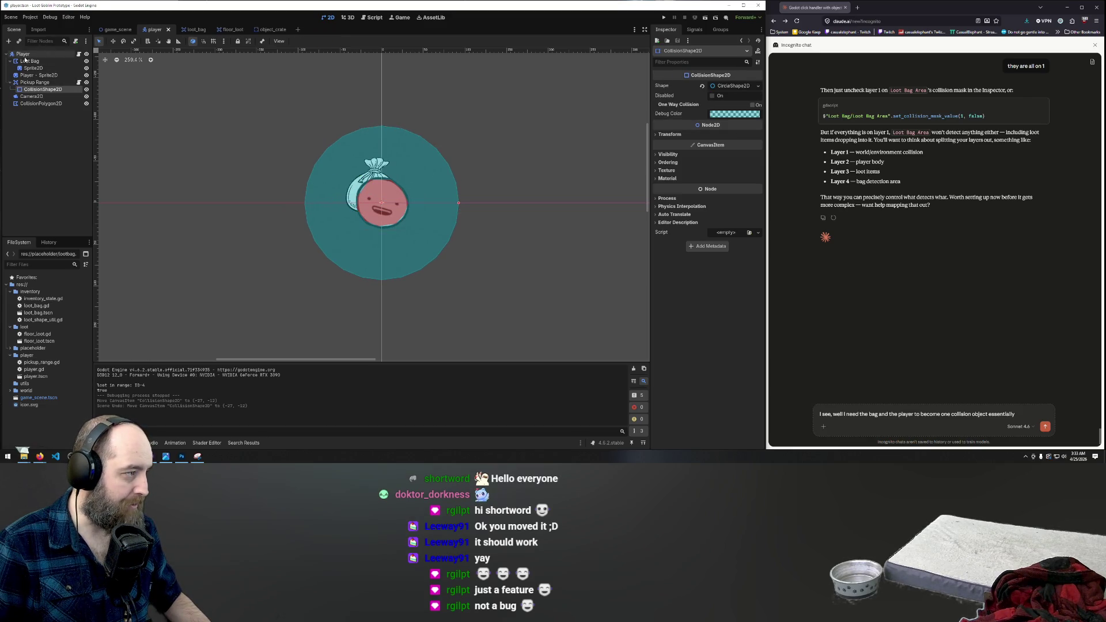
Step: Try rescaling the Loot Bag collision shape, then undo the rescale
click(29, 61)
click(32, 68)
click(33, 62)
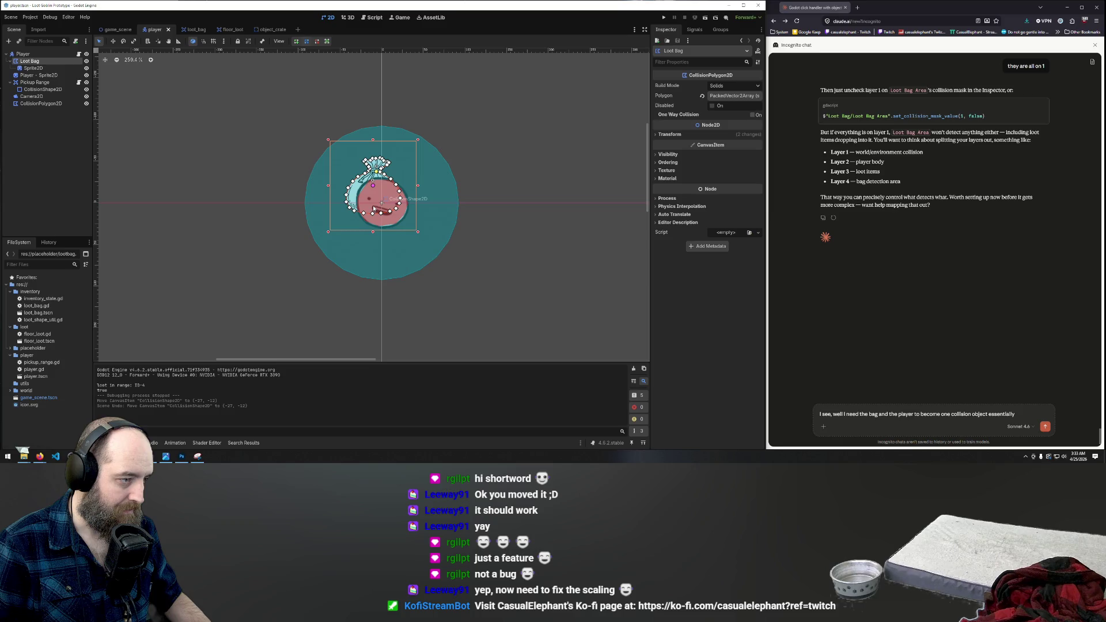
mouse_move(418, 141)
mouse_down()
mouse_move(397, 144)
mouse_move(383, 116)
mouse_up()
key(ctrl+z)
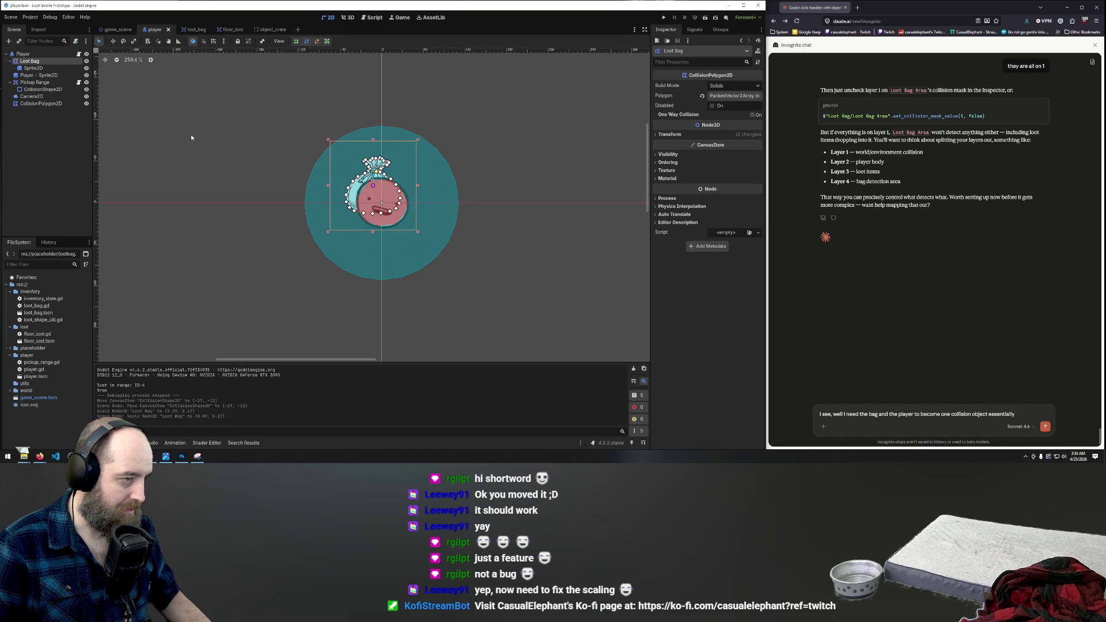
Step: Show Loot Bag's Transform: position about (-10.698, -20.946), scale 0.14 by 0.141
click(32, 68)
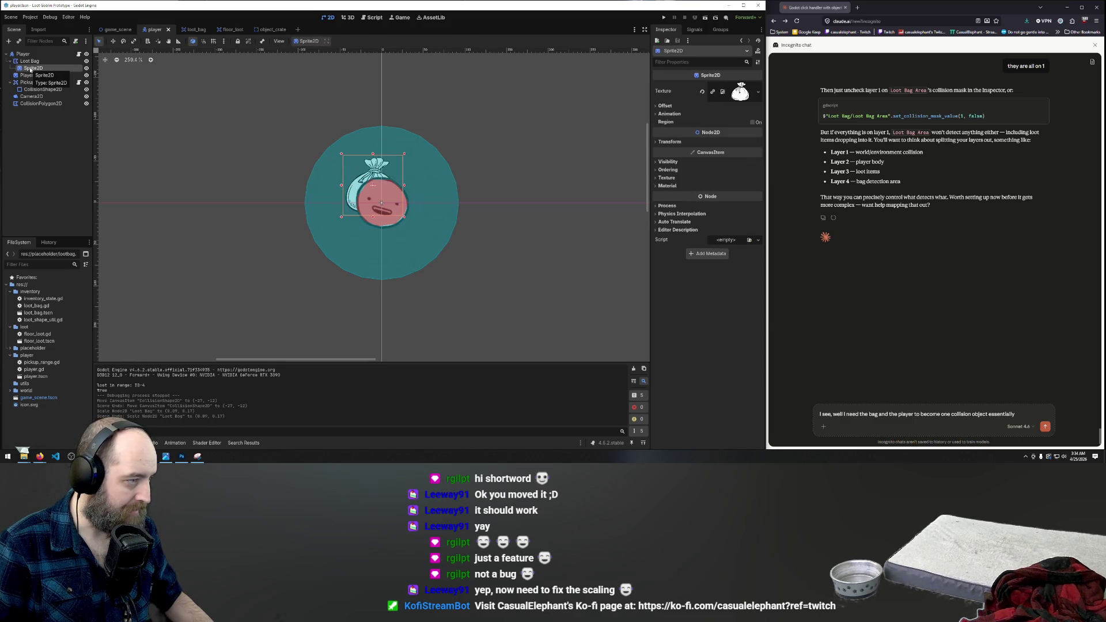
click(28, 62)
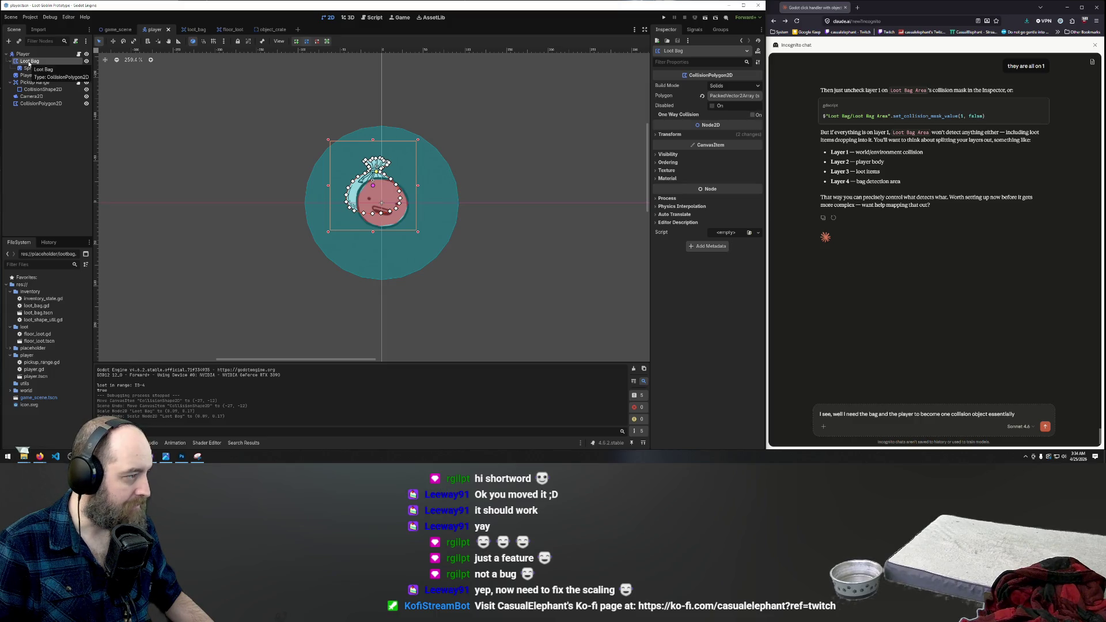
right_click(28, 63)
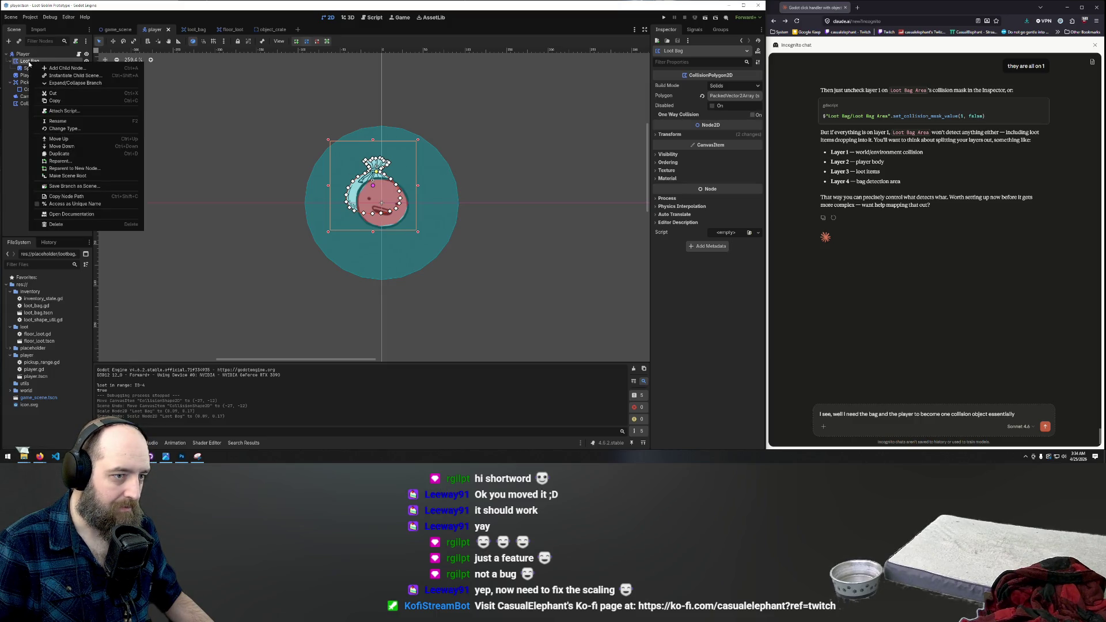
click(679, 206)
click(655, 135)
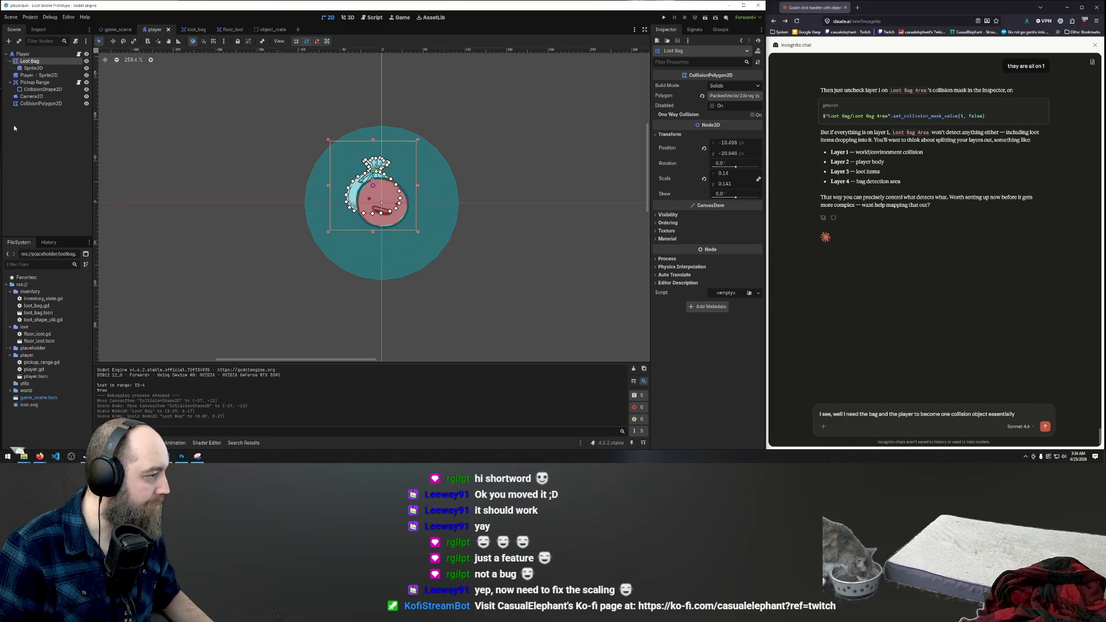
Step: Step back and forth through the Loot Bag reparent and scale history
key(ctrl+z)
key(ctrl+z)
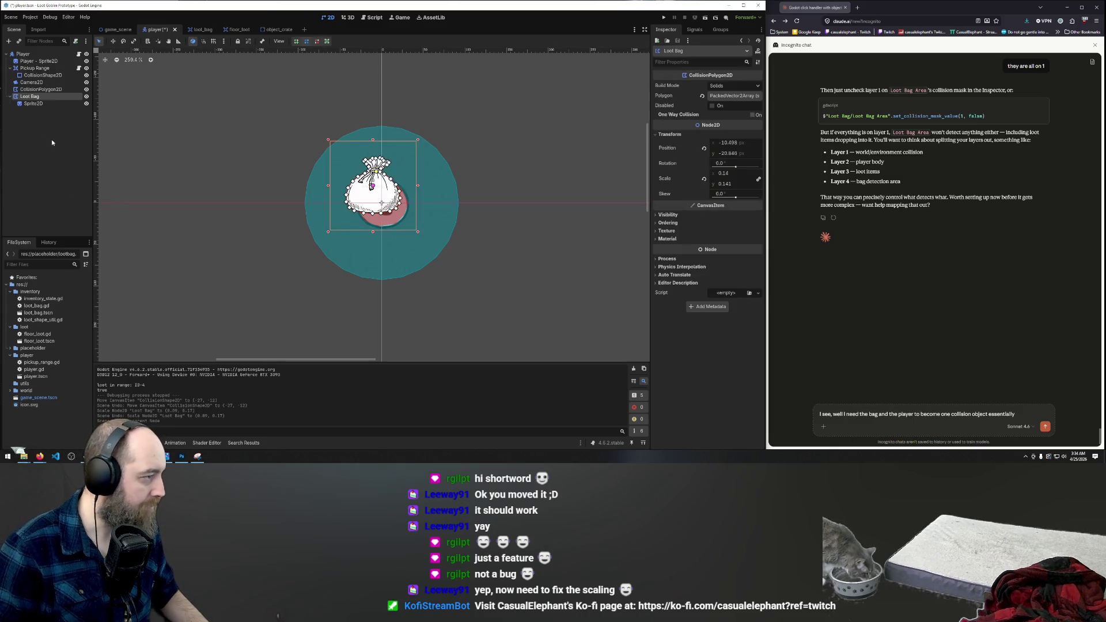
key(ctrl+shift+z)
key(ctrl+shift+z)
key(ctrl+shift+z)
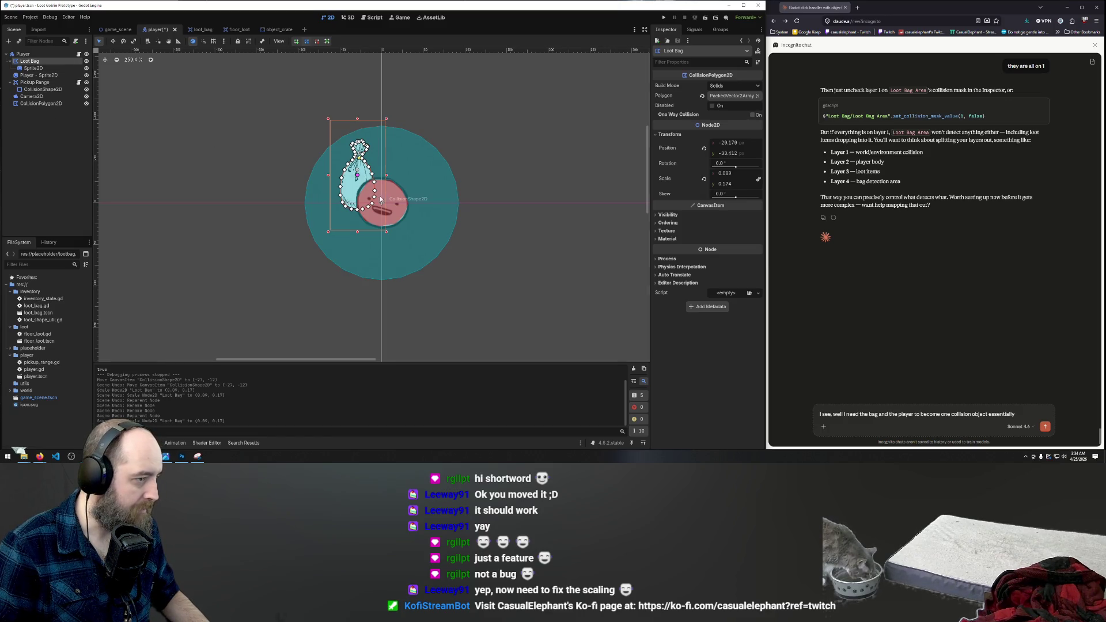
key(ctrl+z)
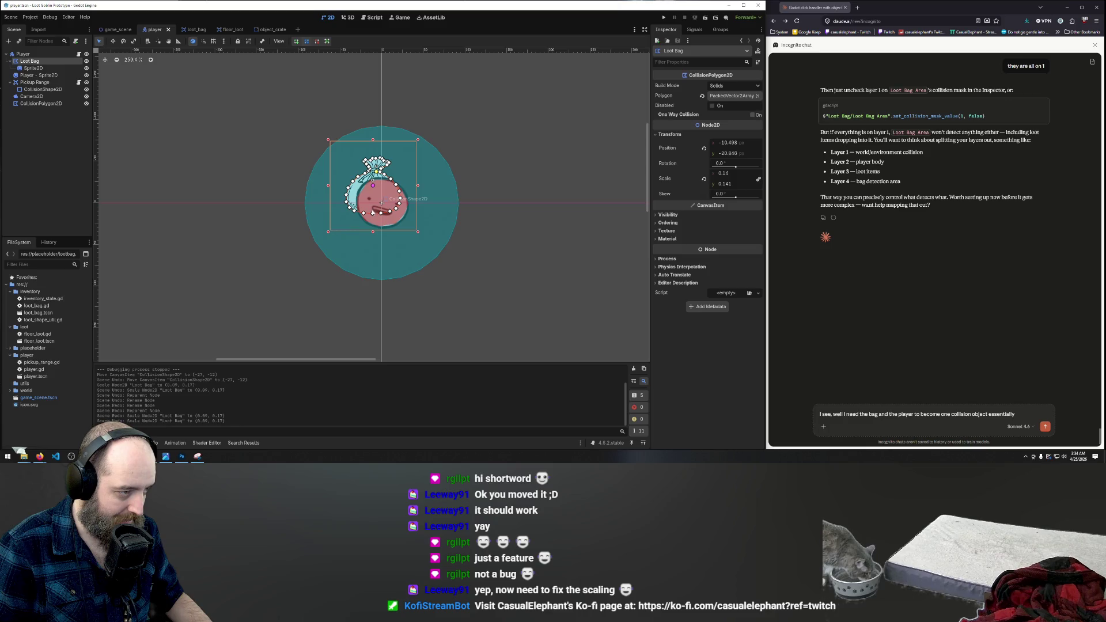
Step: Shift the player's CollisionPolygon2D on the canvas and reselect Loot Bag
drag(373, 186, 382, 201)
click(358, 190)
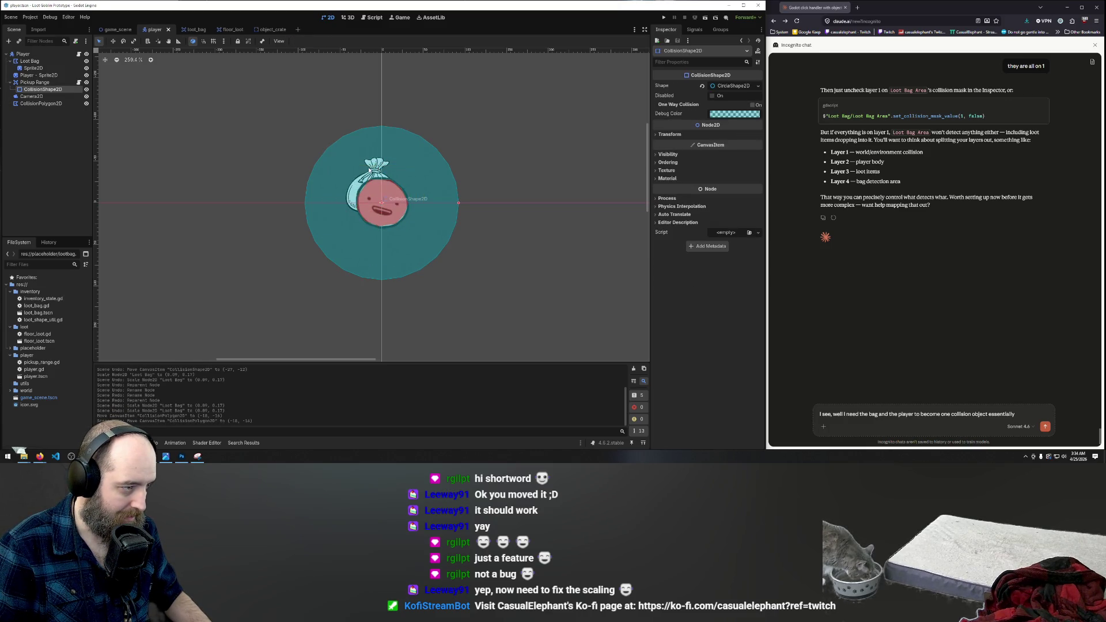
click(33, 61)
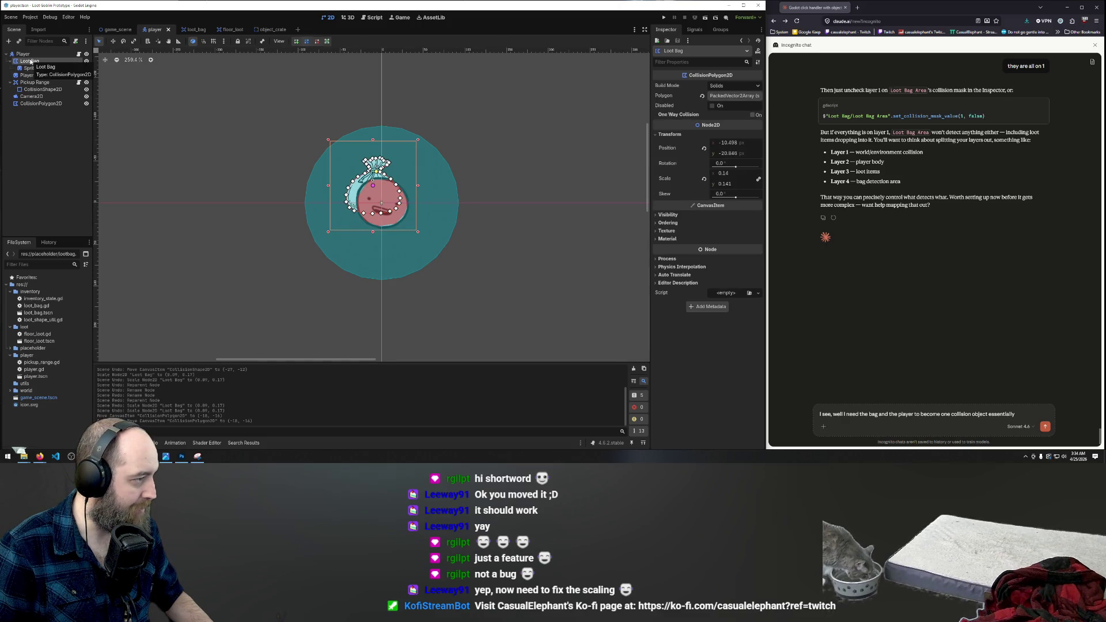
key(alt+Tab)
Step: Ask Claude 'new topic, can I move the center point of a collision polygon'
key(ctrl+a)
text(c)
key(BackSpace)
text(new topic, can I move the center point of a collision polygon)
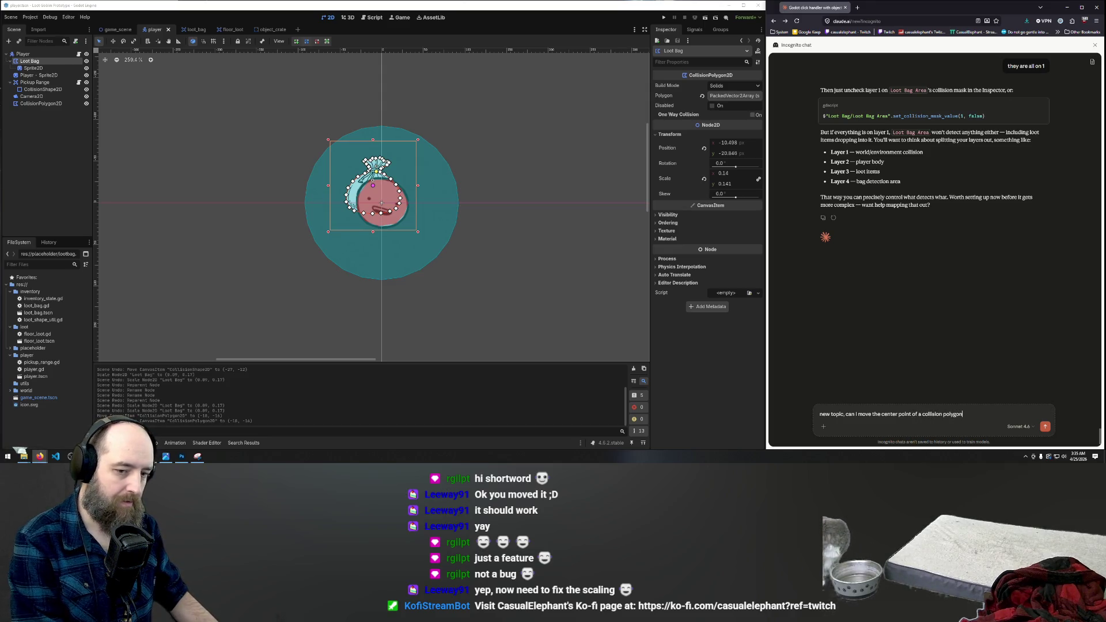
key(Return)
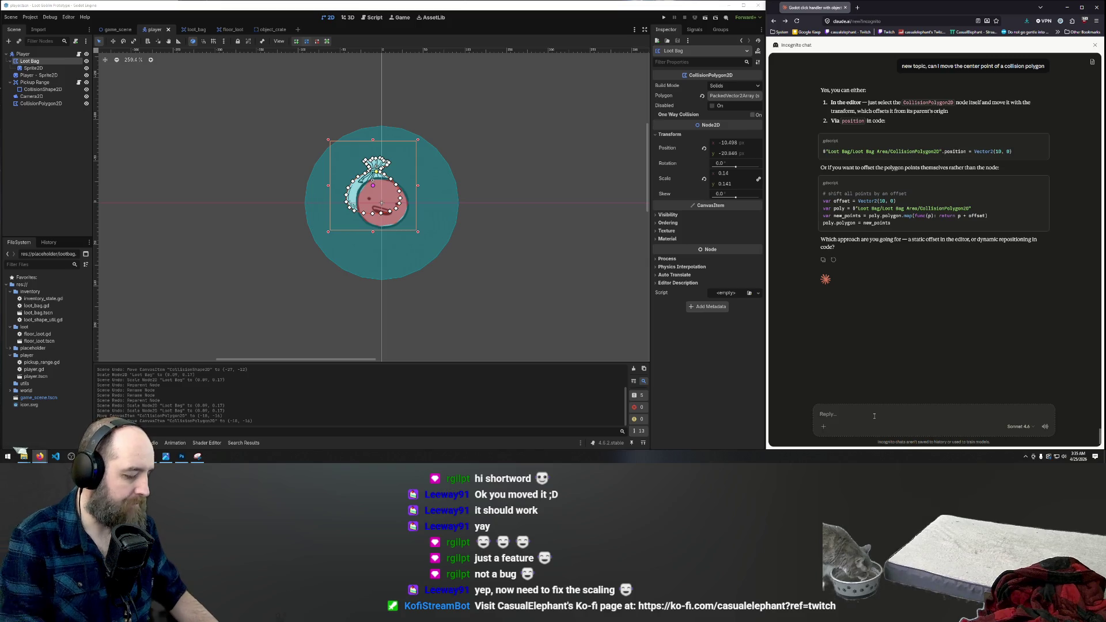
Step: Send the follow-up 'I mean the center point of the group of verti'
text(I mean the center )
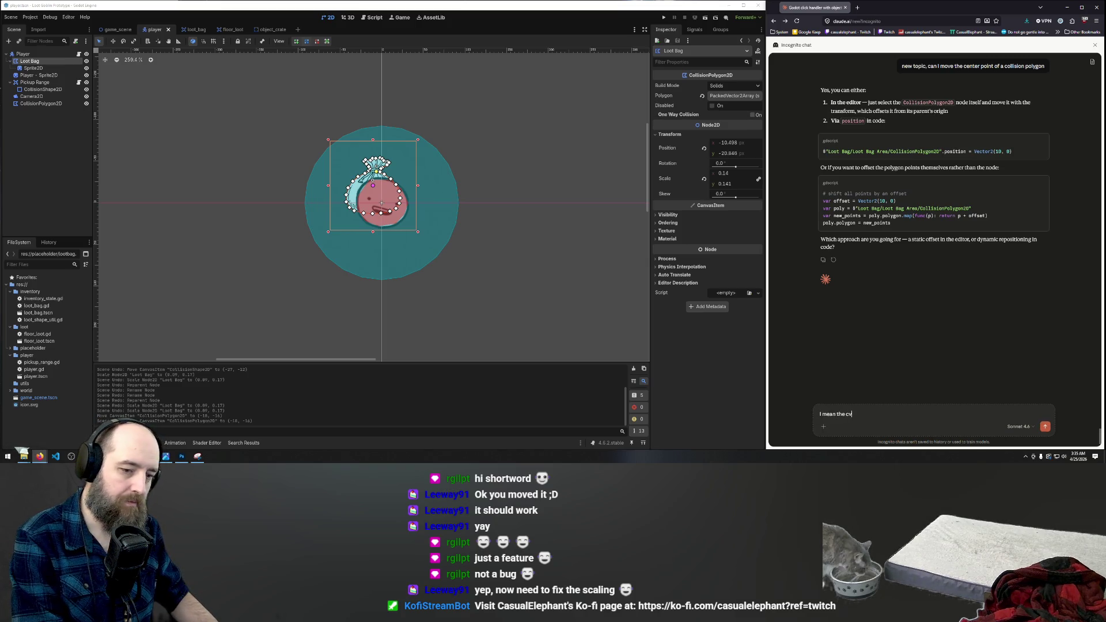
text(point of the g)
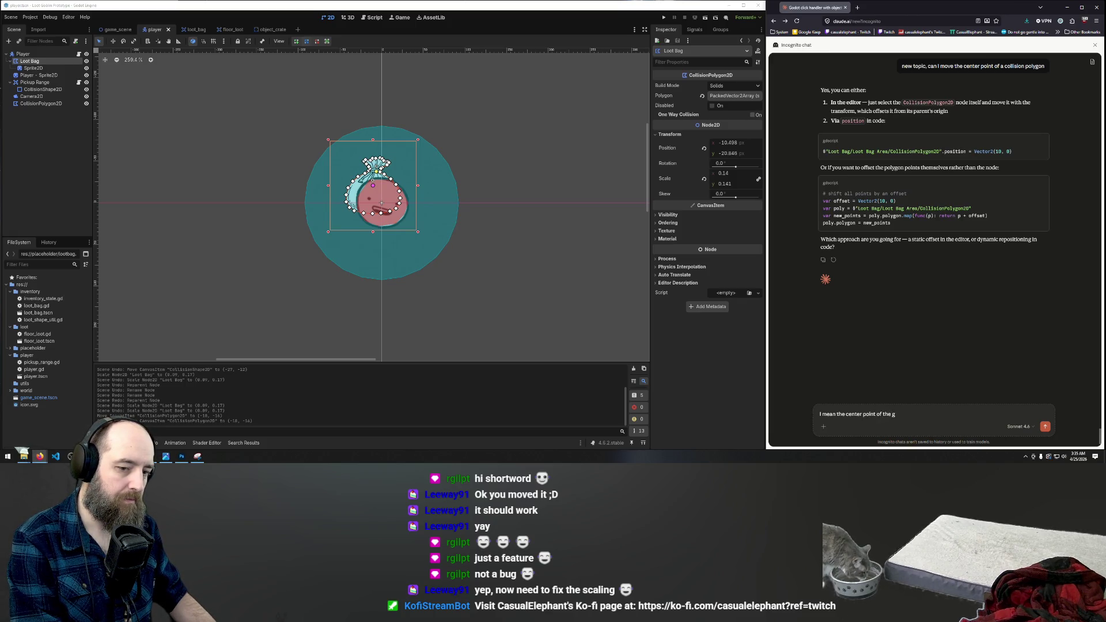
text(roup of verticies)
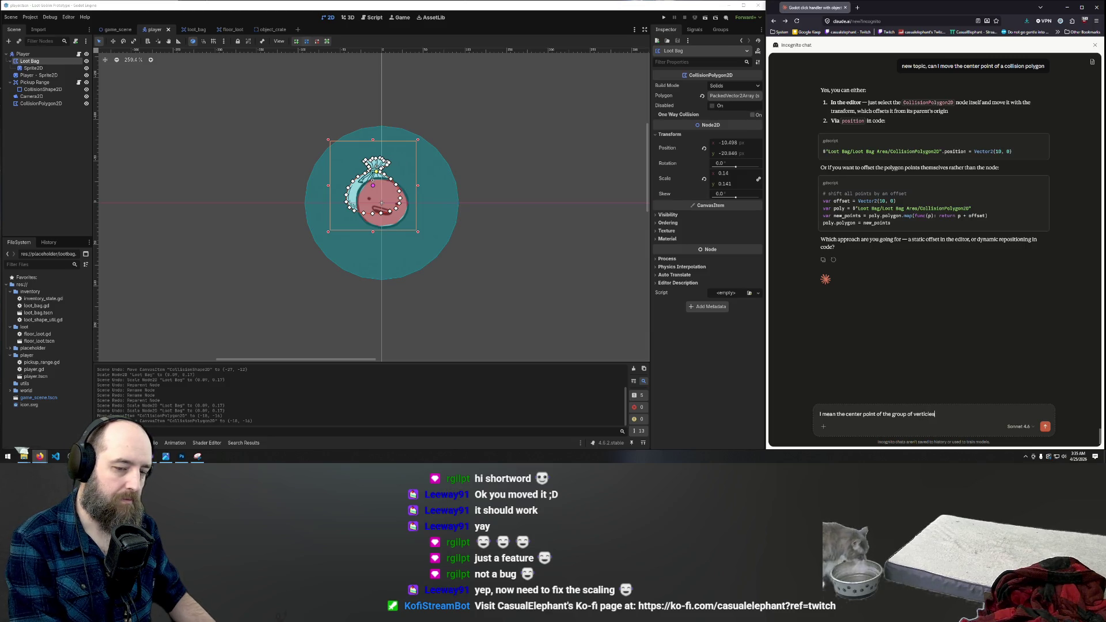
key(Return)
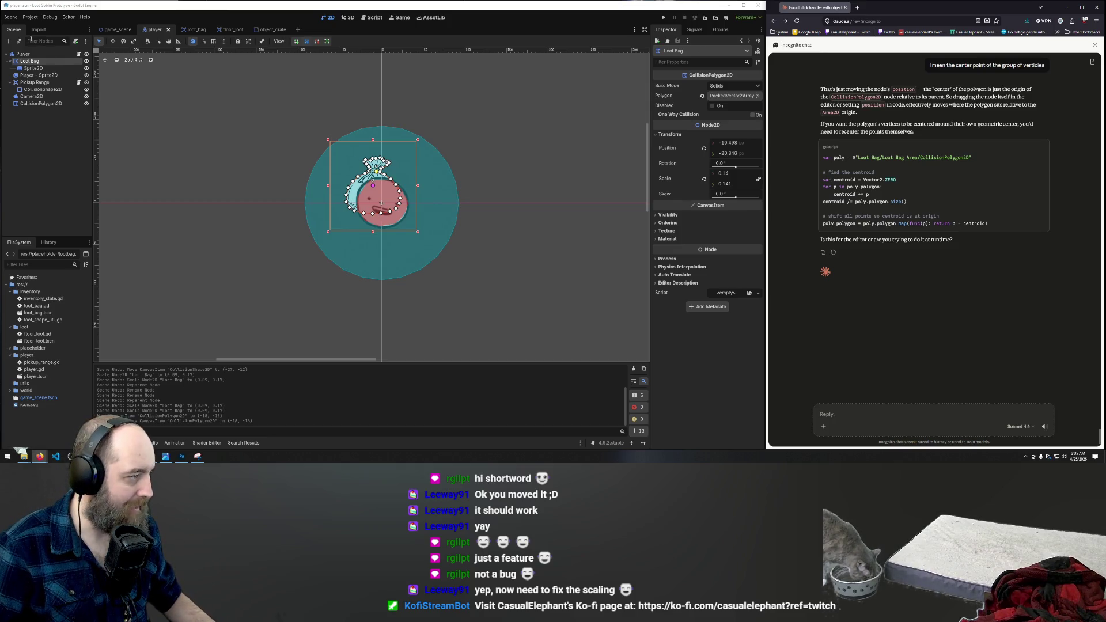
click(739, 175)
text(1)
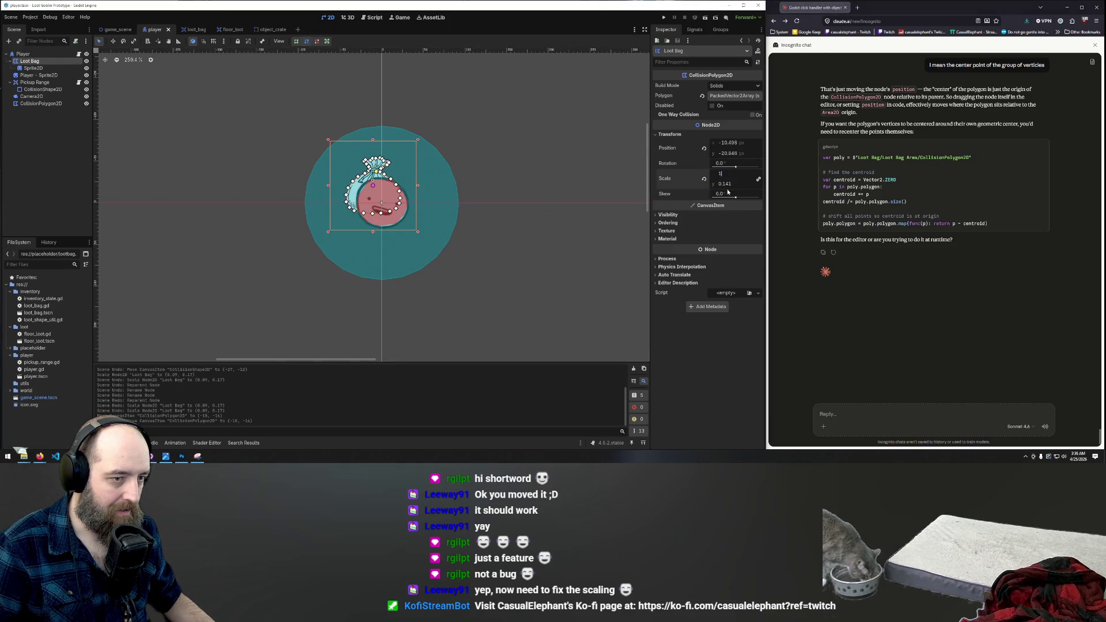
Step: Set the Loot Bag's scale to 1 by 1, frame it, and nudge a polygon vertex
click(560, 166)
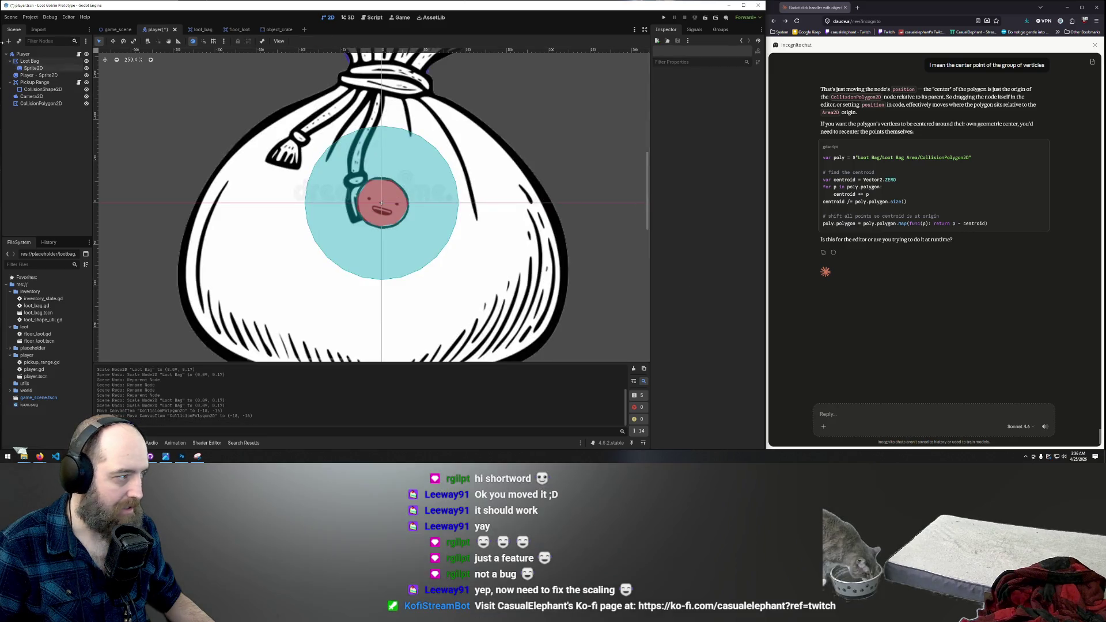
click(32, 63)
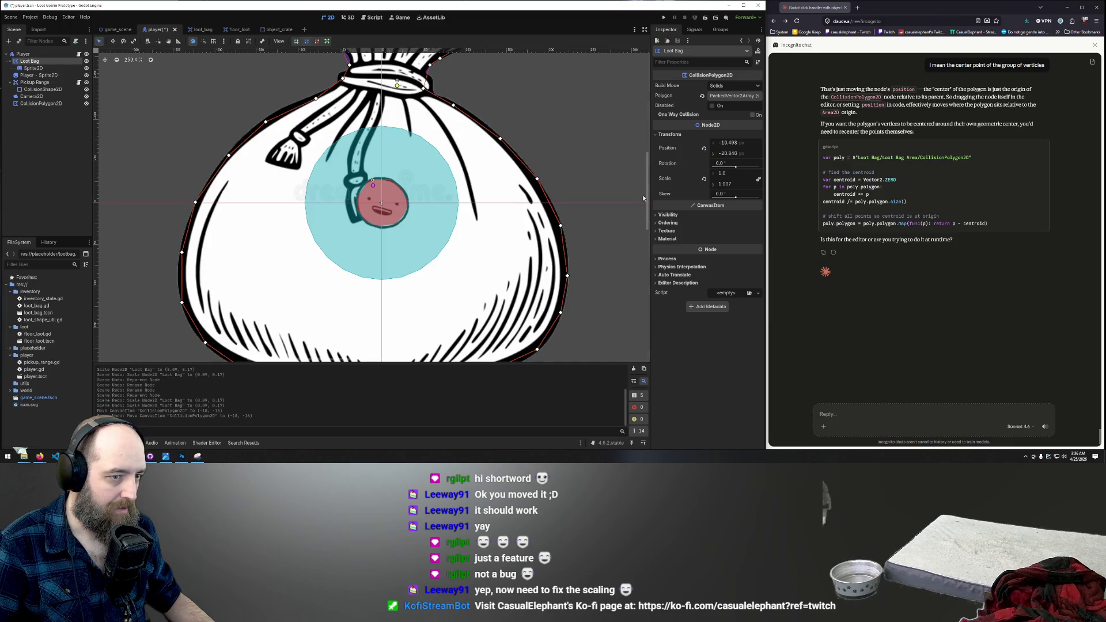
click(704, 178)
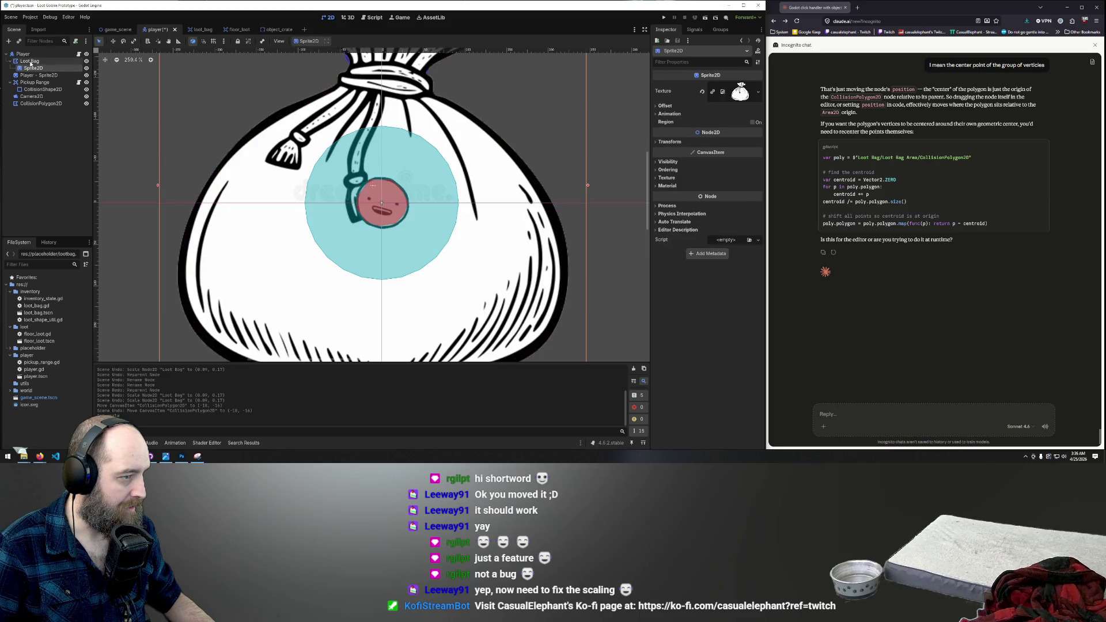
scroll(403, 190, down, 3)
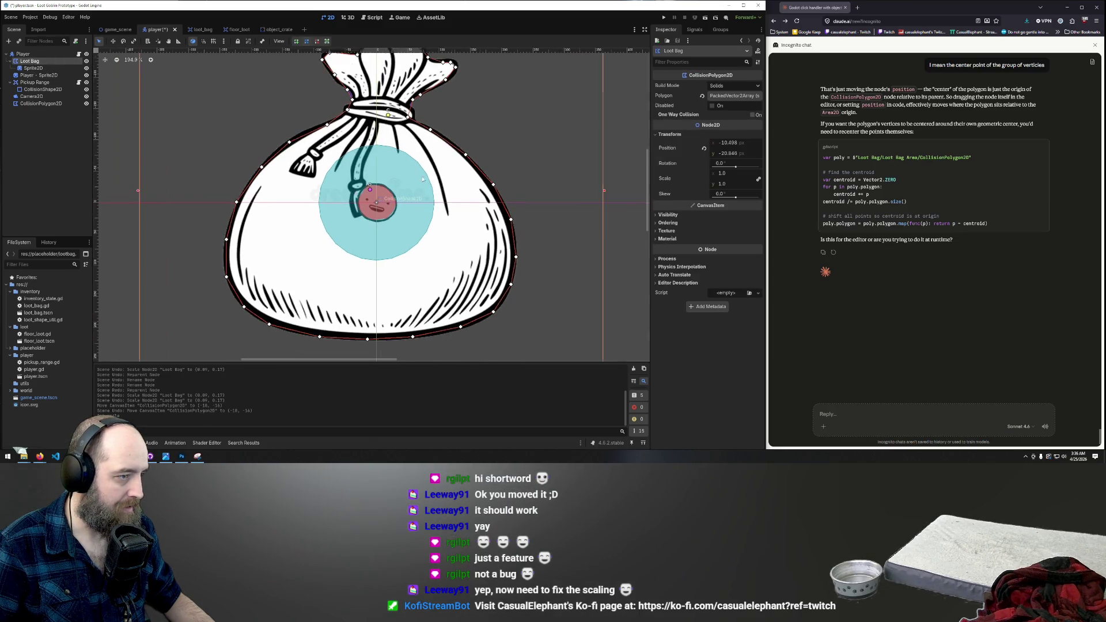
click(438, 162)
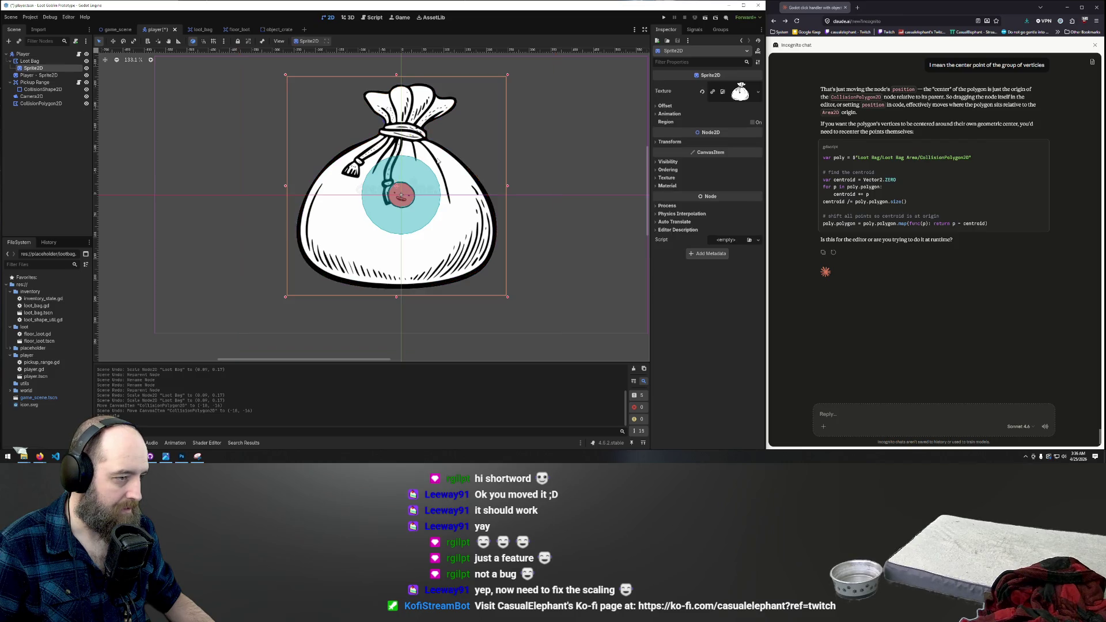
click(27, 61)
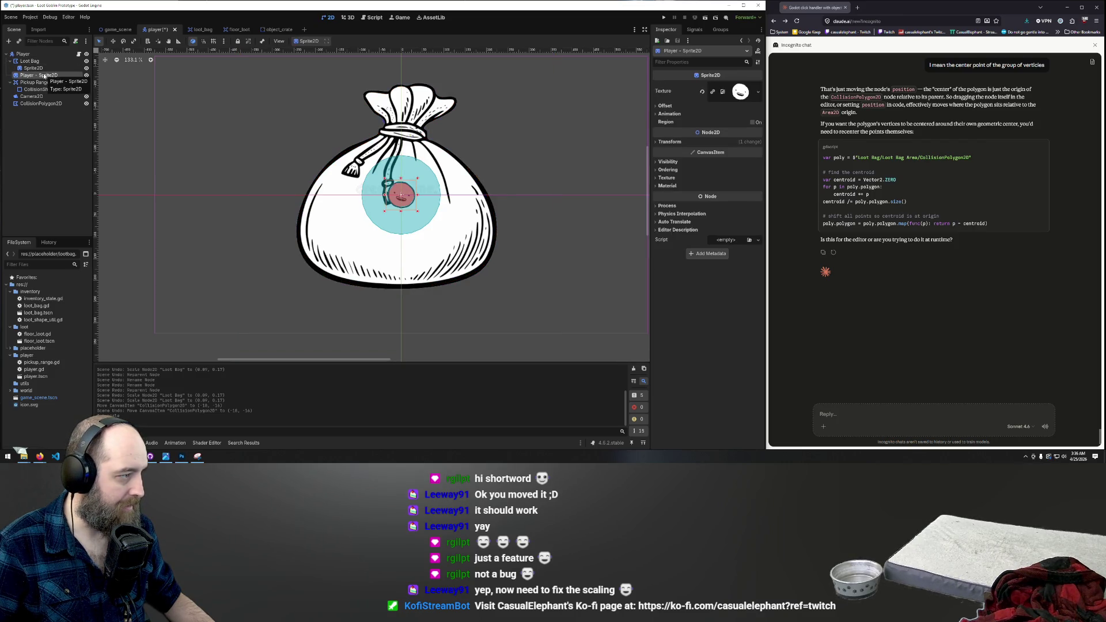
key(f)
mouse_move(520, 311)
mouse_down()
mouse_move(500, 289)
mouse_move(511, 301)
mouse_up()
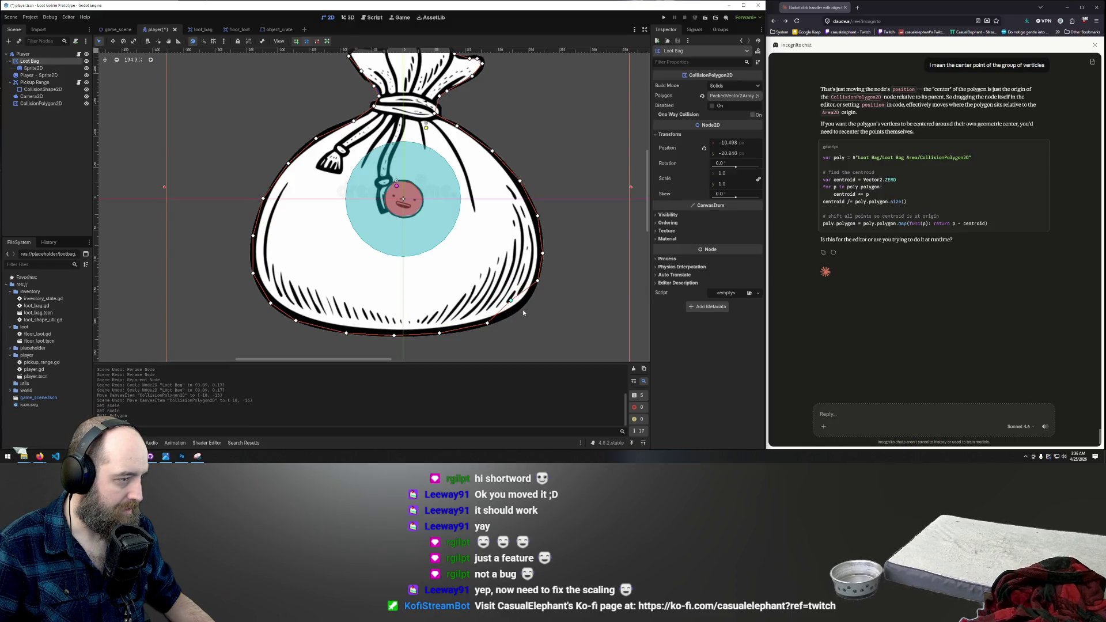
Step: Shrink the loot bag Sprite2D to about 0.11 scale at the centre of the polygon
scroll(374, 173, down, 5)
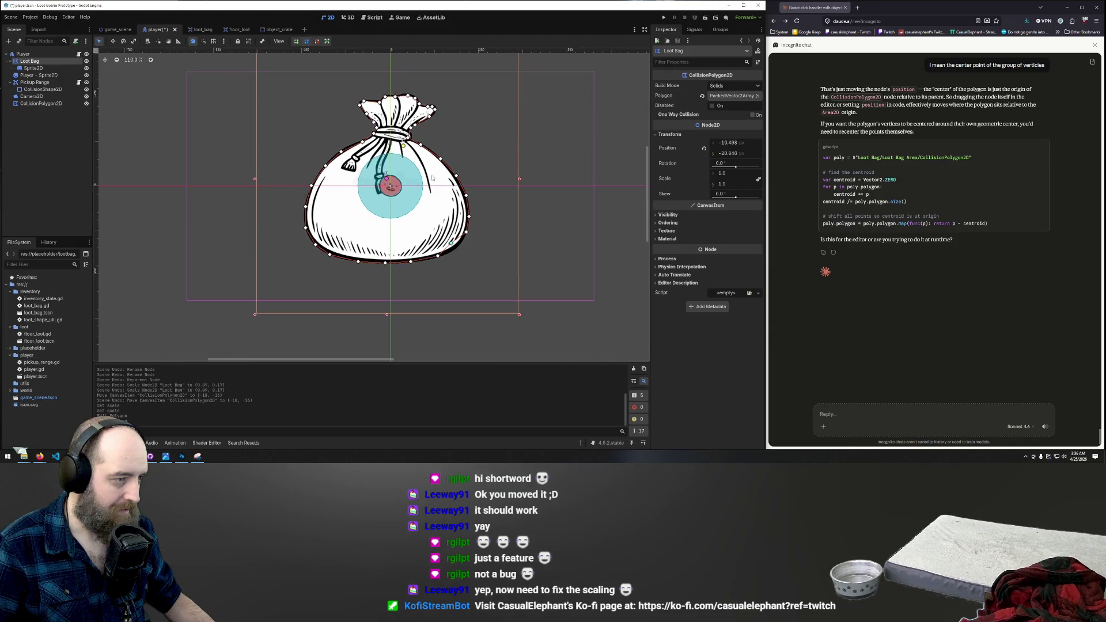
scroll(377, 122, up, 2)
click(34, 68)
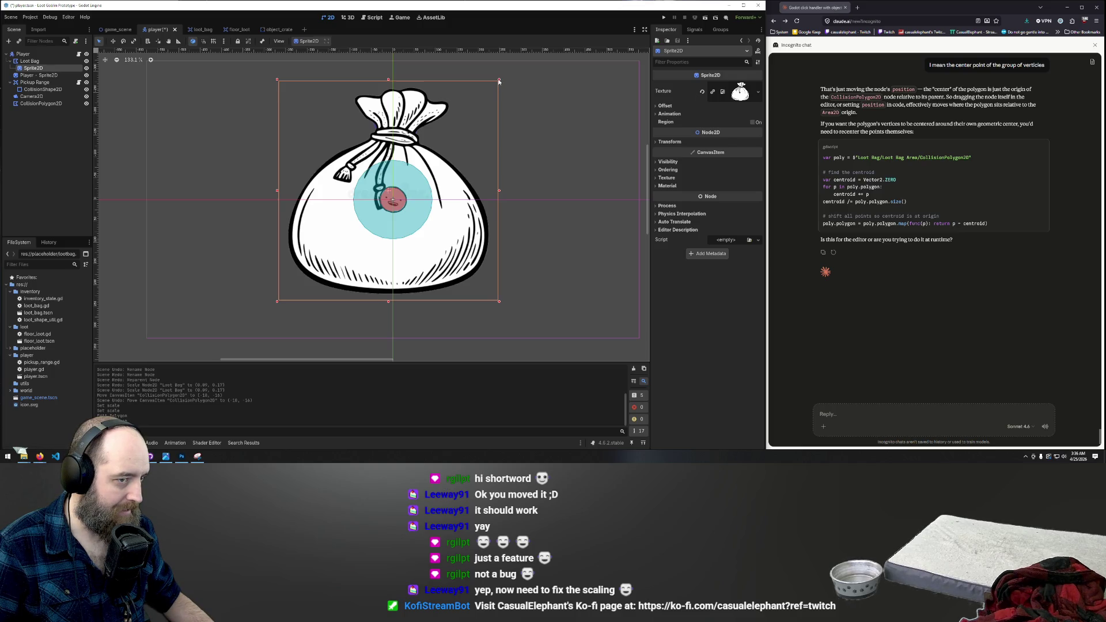
mouse_move(501, 82)
mouse_down()
mouse_move(311, 267)
mouse_move(404, 166)
mouse_up()
scroll(326, 290, up, 3)
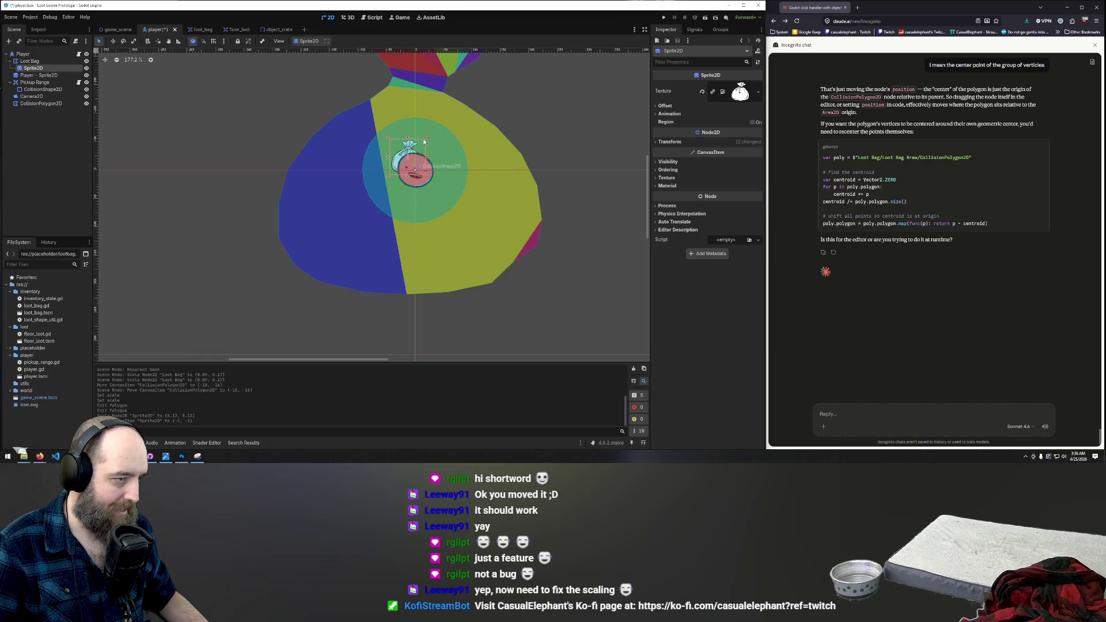
click(401, 154)
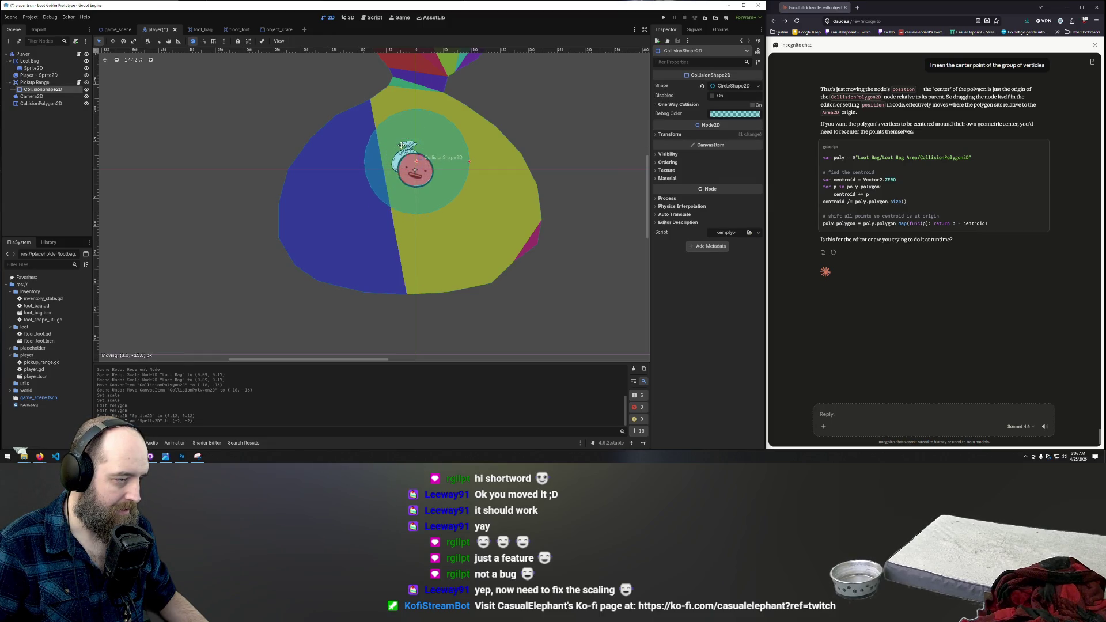
Step: Hide the pickup circle, Camera2D, player's CollisionPolygon2D and the player's face sprite
click(87, 89)
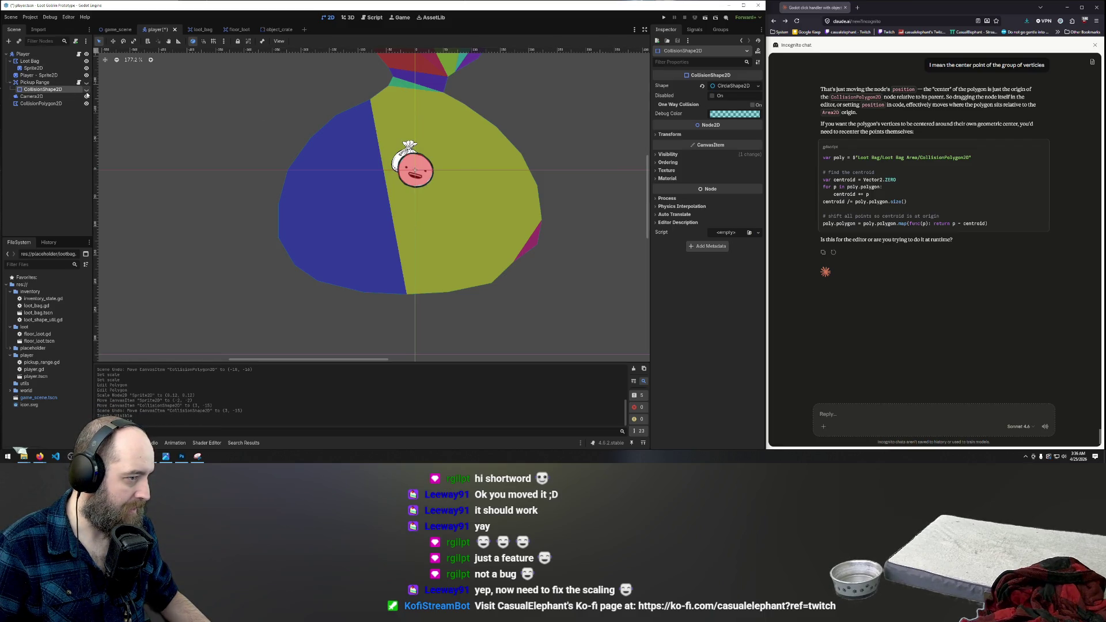
click(87, 96)
click(86, 103)
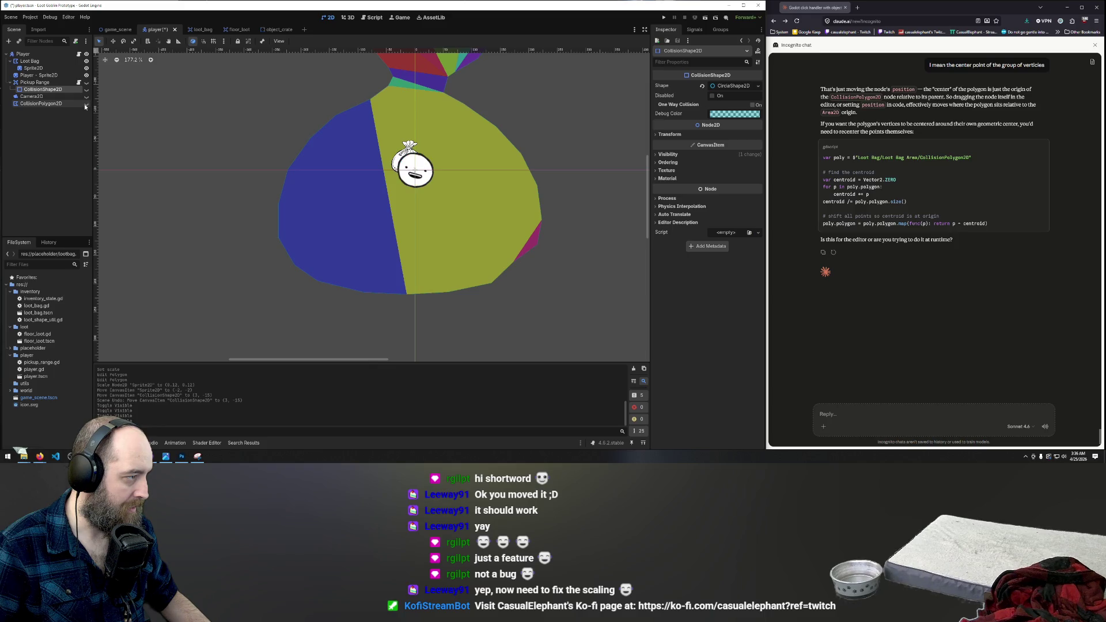
click(86, 75)
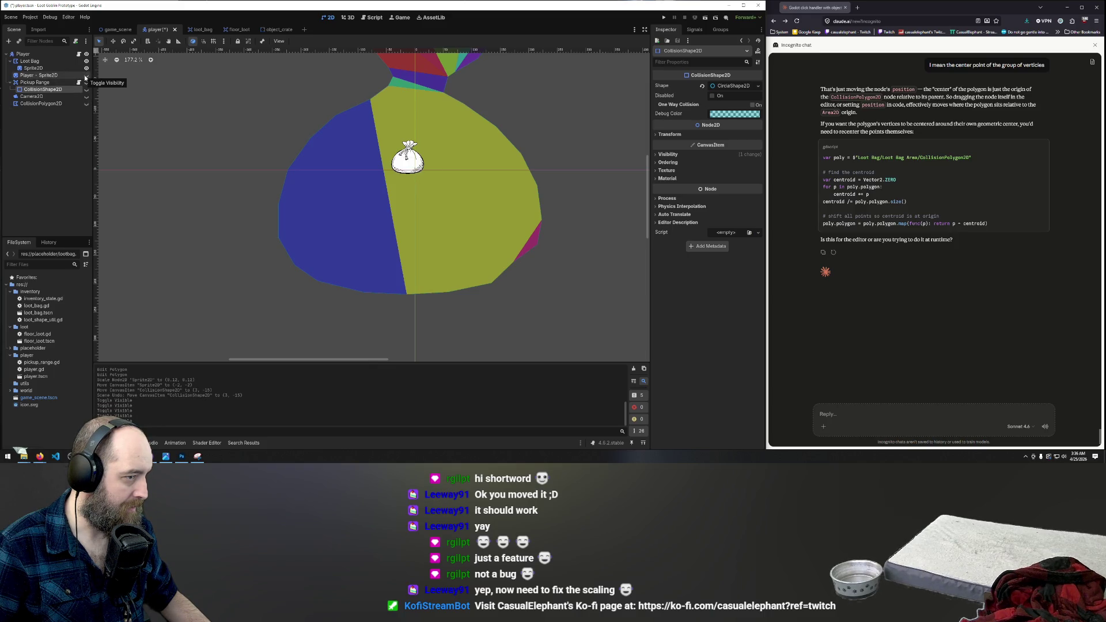
click(409, 157)
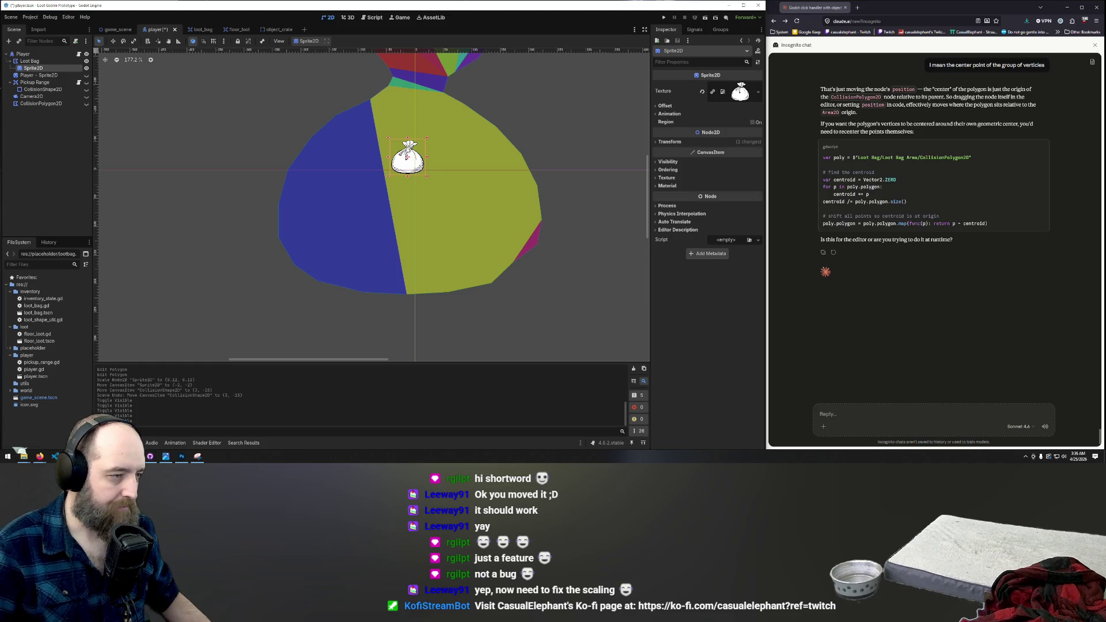
click(461, 207)
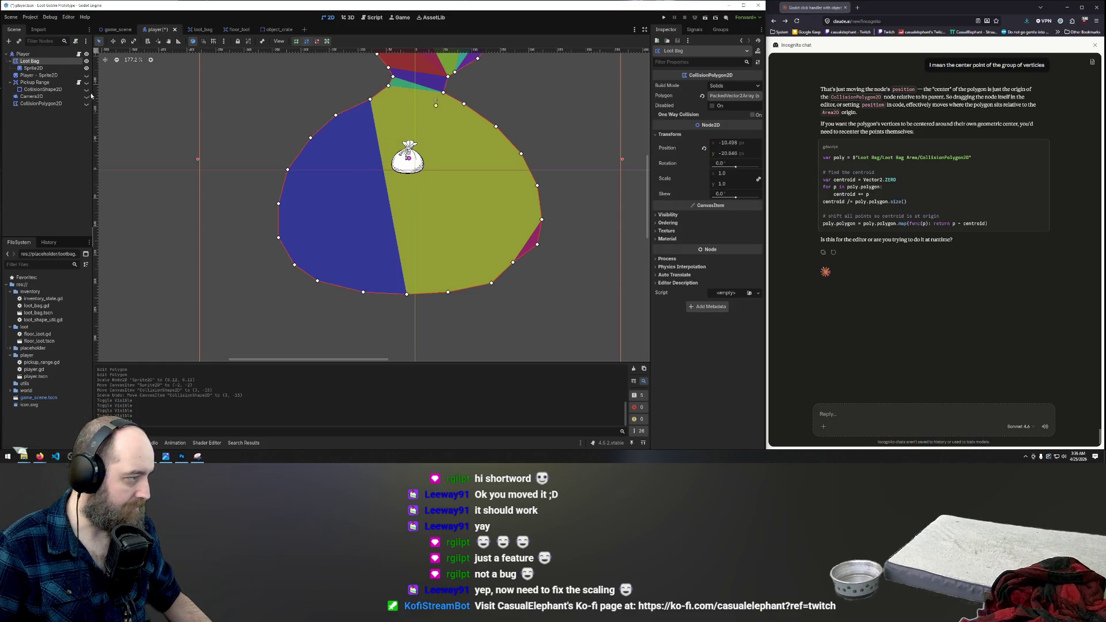
click(85, 75)
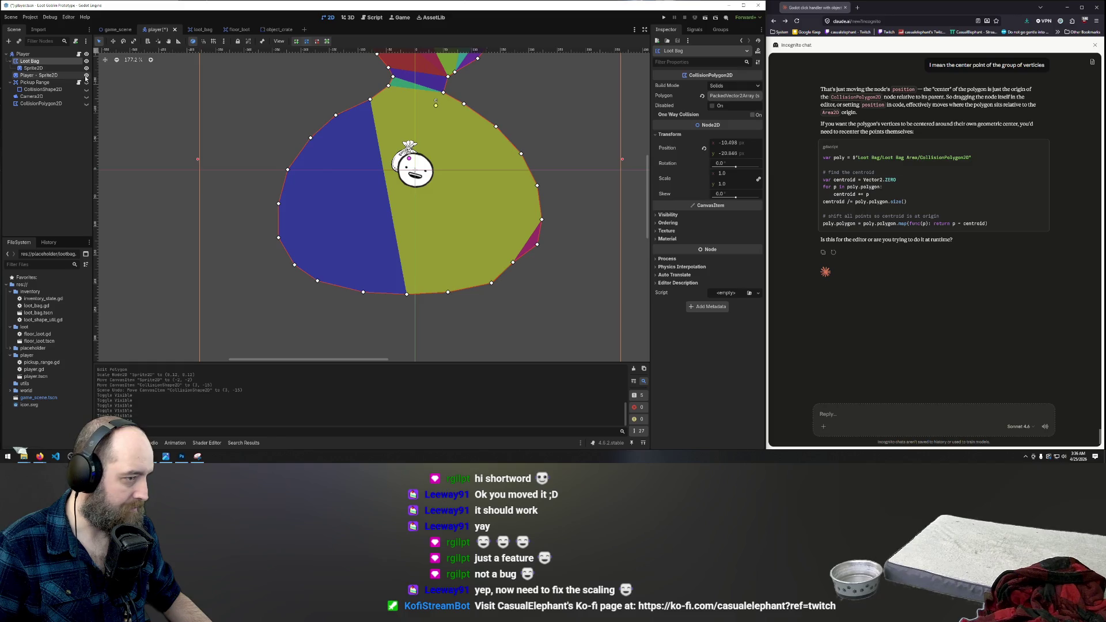
click(86, 76)
click(85, 75)
click(85, 76)
Step: Enlarge the bag sprite slightly to about 0.13, comparing it against the face sprite
click(405, 166)
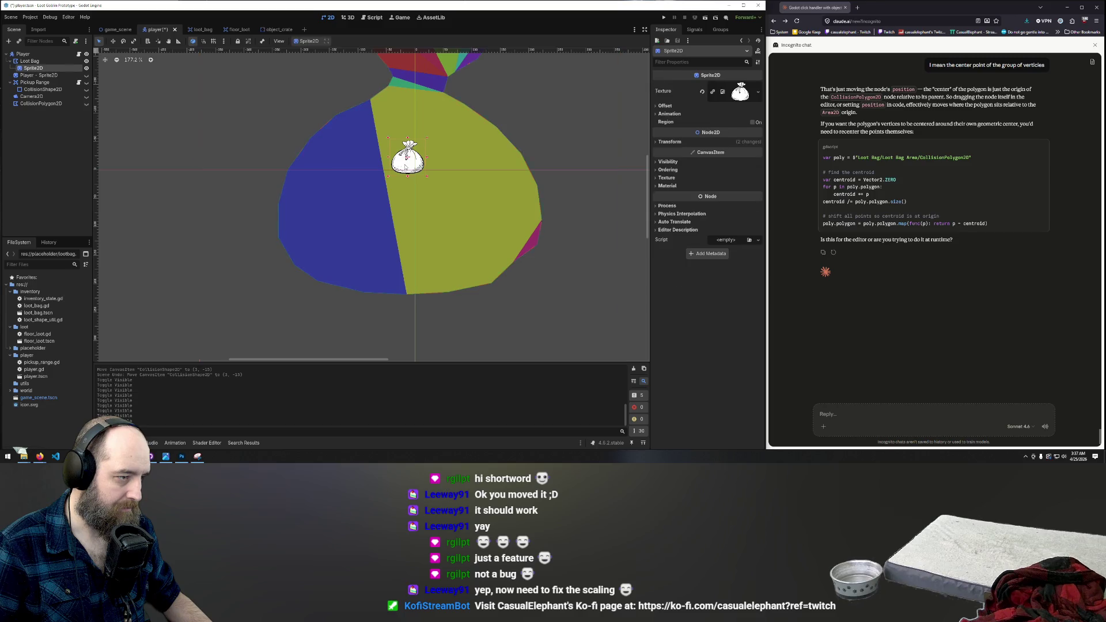
drag(426, 178, 431, 180)
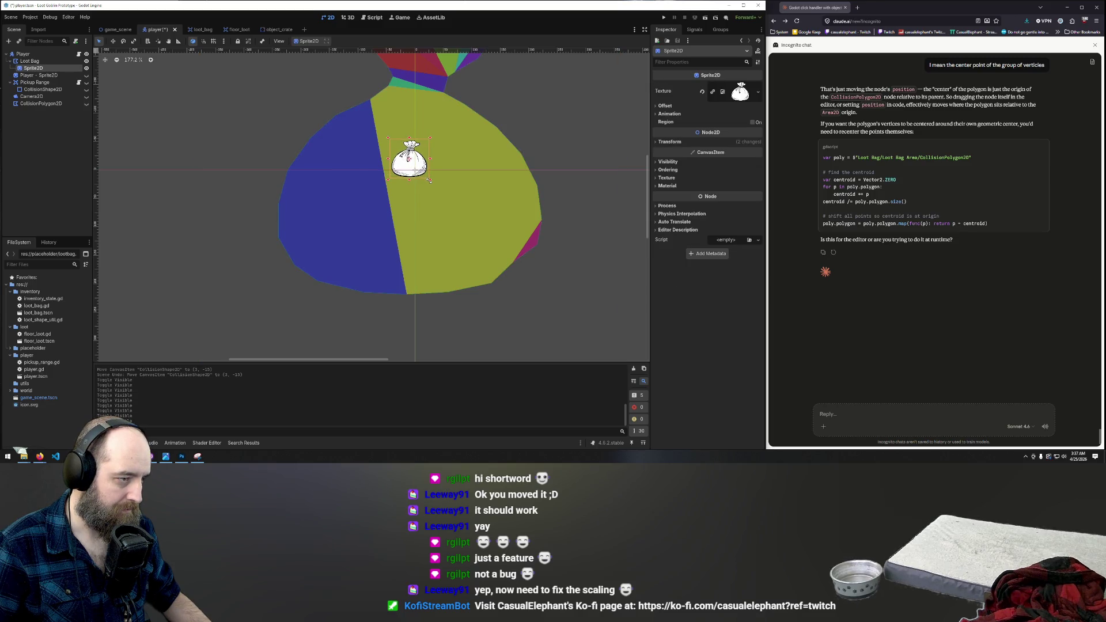
click(84, 76)
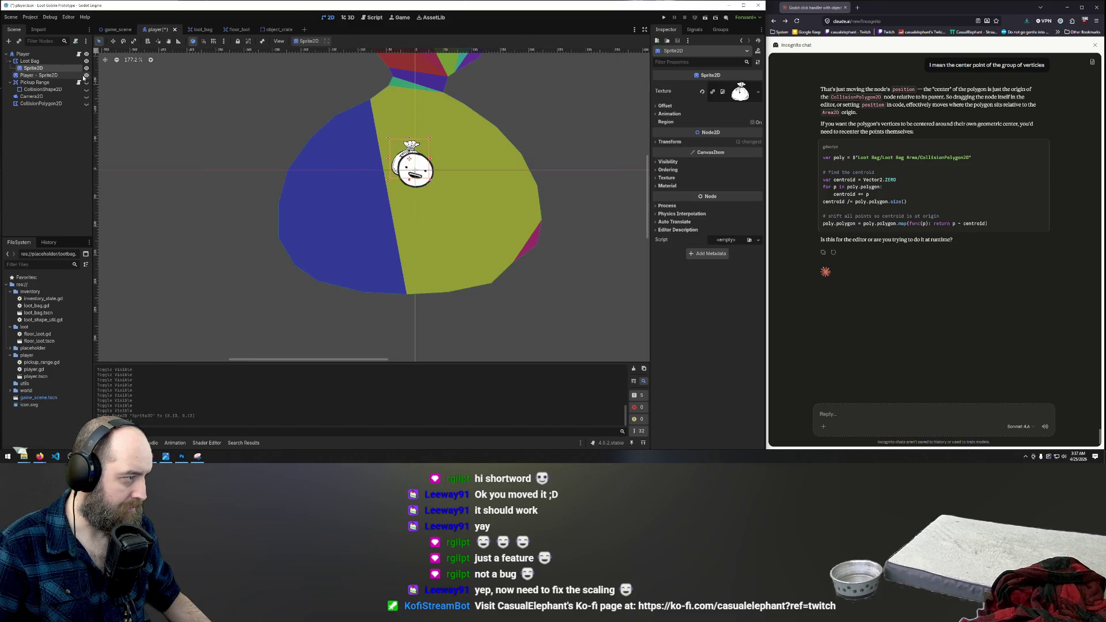
click(84, 76)
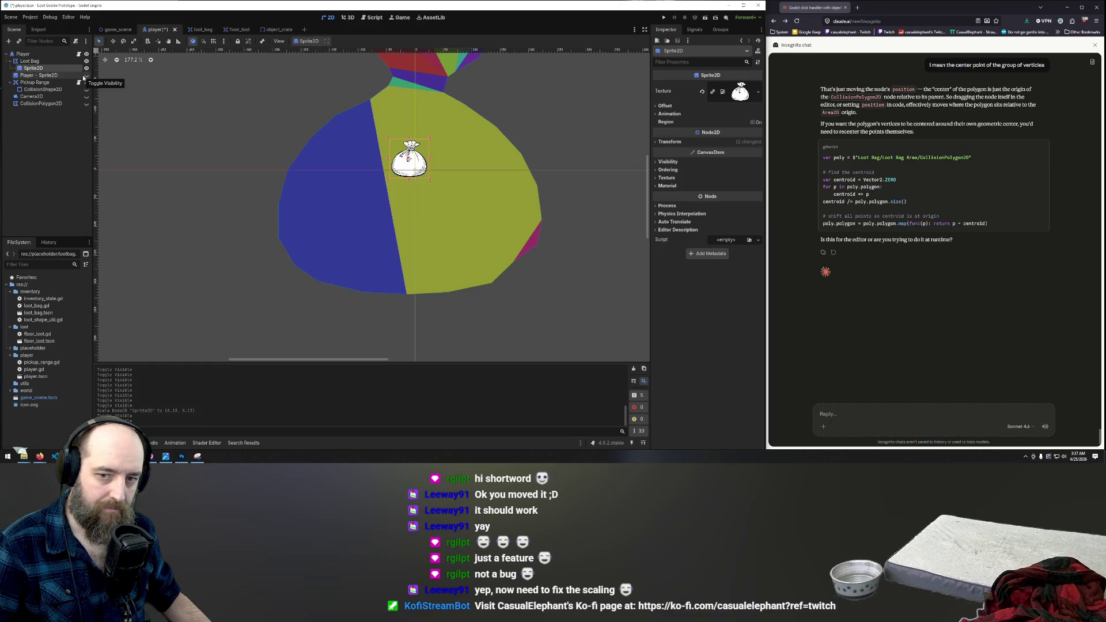
click(84, 76)
click(84, 76)
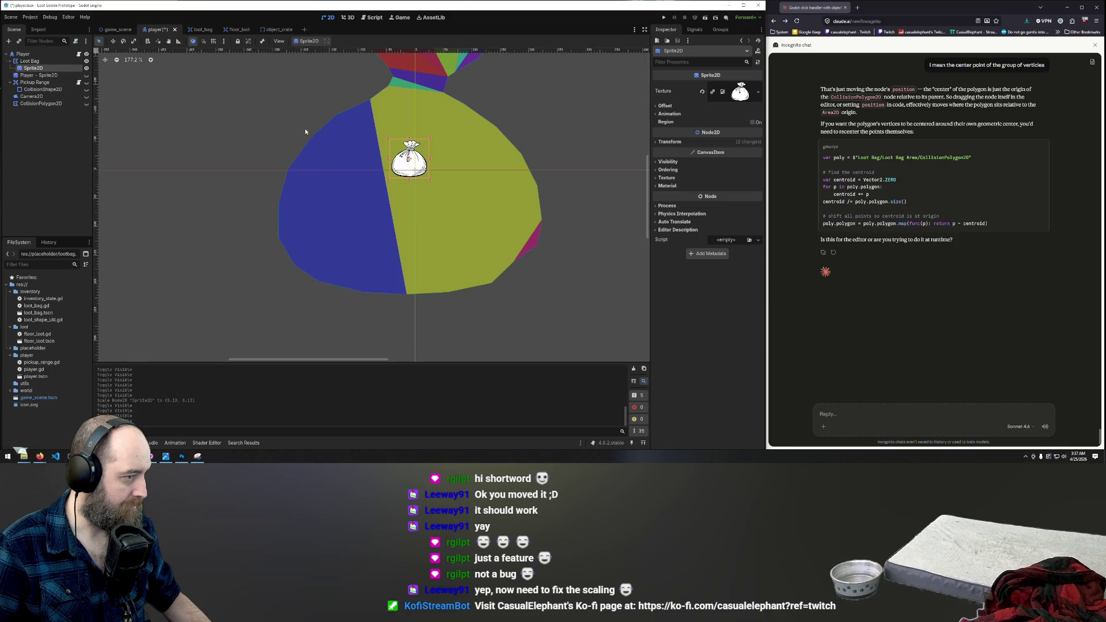
click(332, 153)
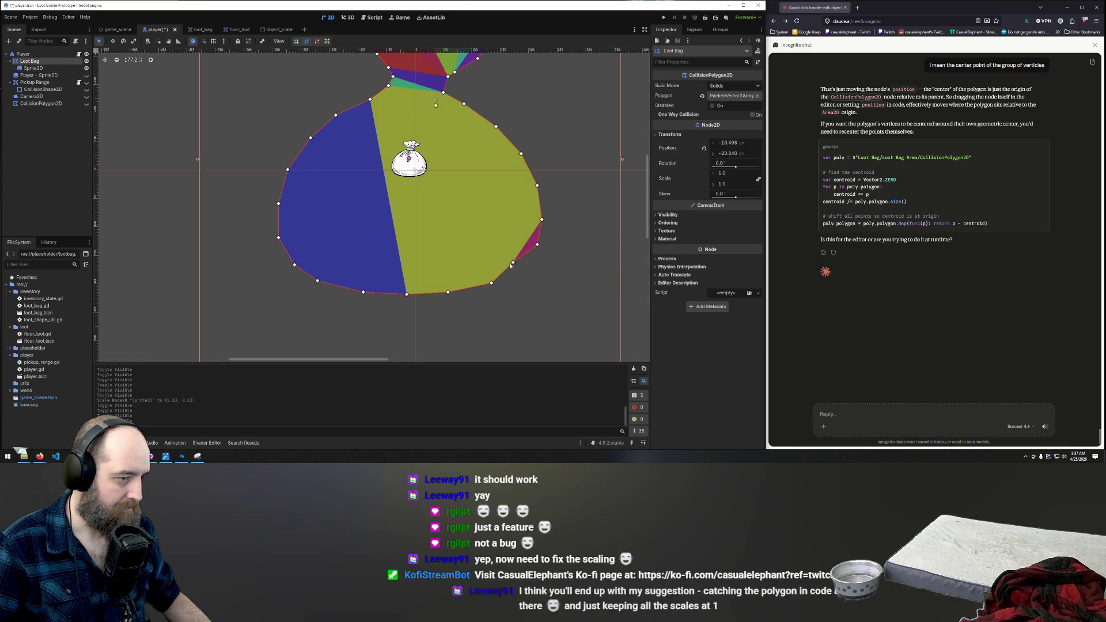
Step: Pull the polygon's lower and right vertices in toward the bag, then nudge it up-right
drag(511, 262, 423, 174)
drag(491, 284, 412, 176)
drag(448, 293, 401, 177)
drag(401, 296, 393, 170)
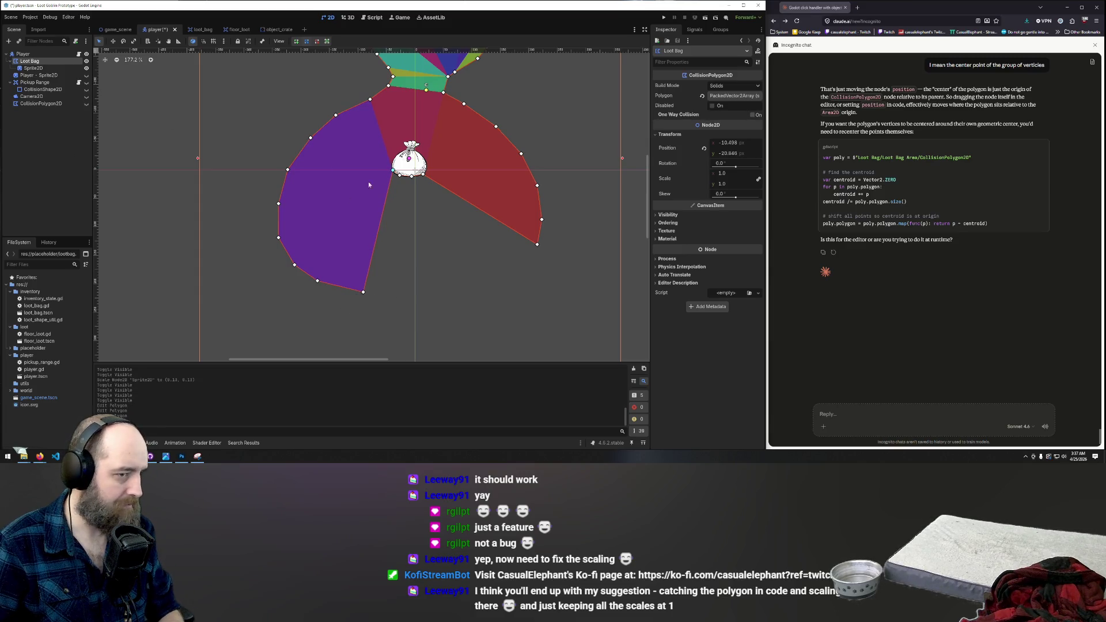
scroll(273, 305, down, 2)
drag(328, 255, 342, 233)
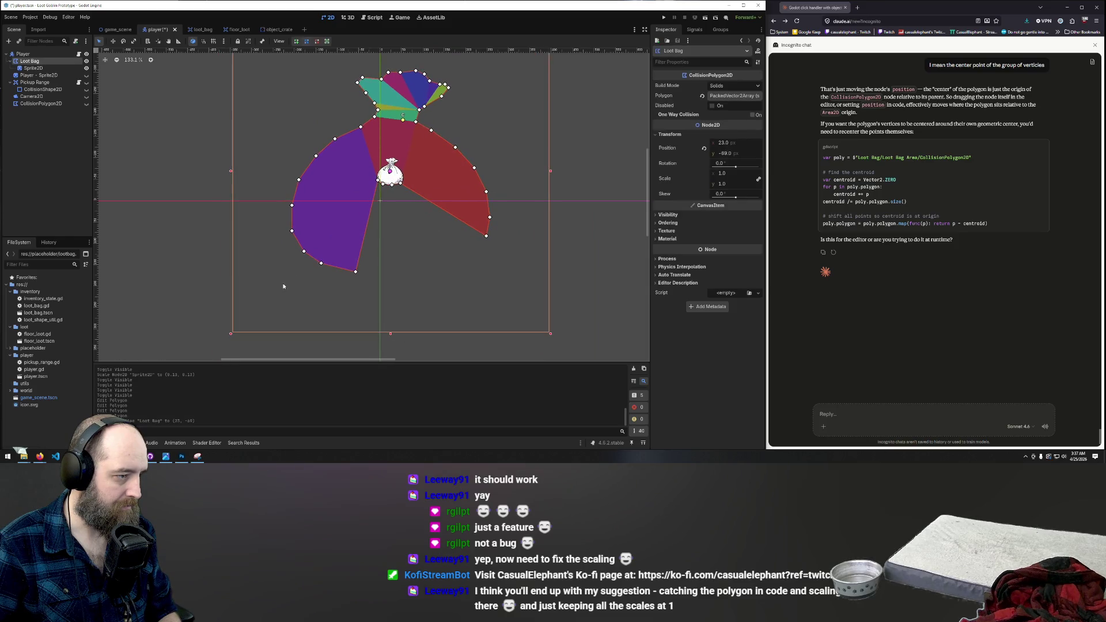
Step: Delete the Loot Bag node, undo the deletion, and reselect it for polygon editing
key(Delete)
key(Return)
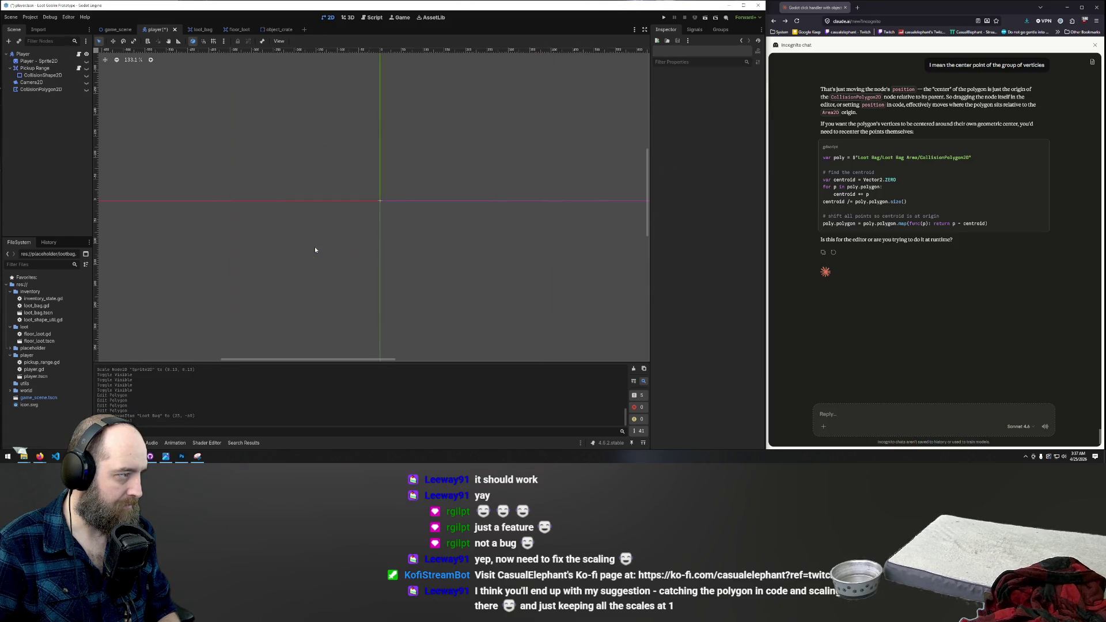
key(ctrl+z)
click(333, 236)
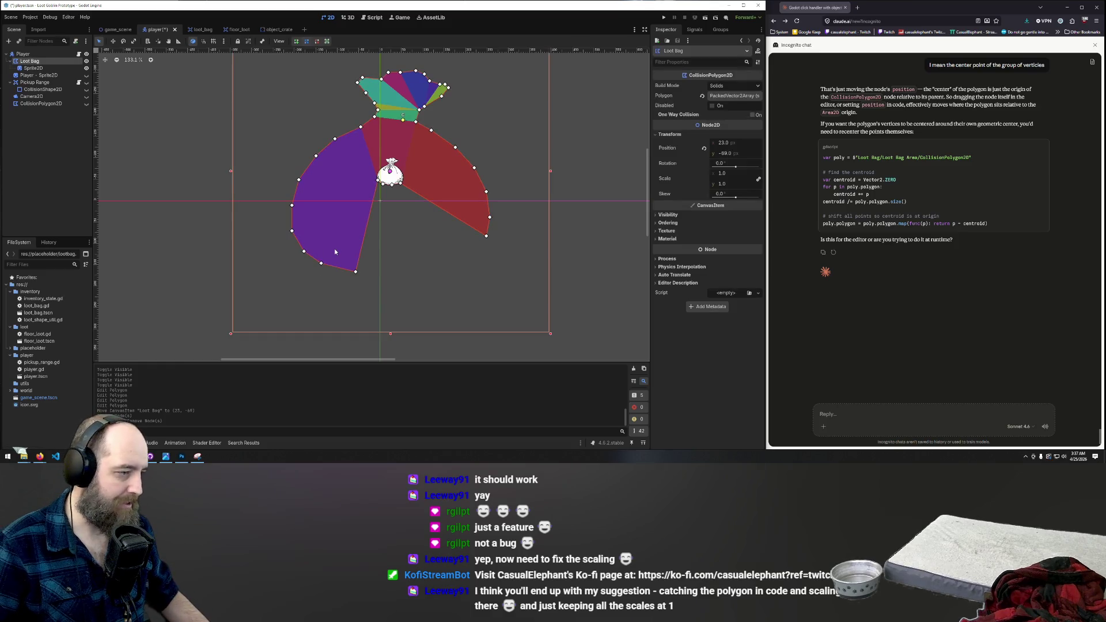
Step: Delete six vertices along the collision polygon's lower-left edge
right_click(355, 272)
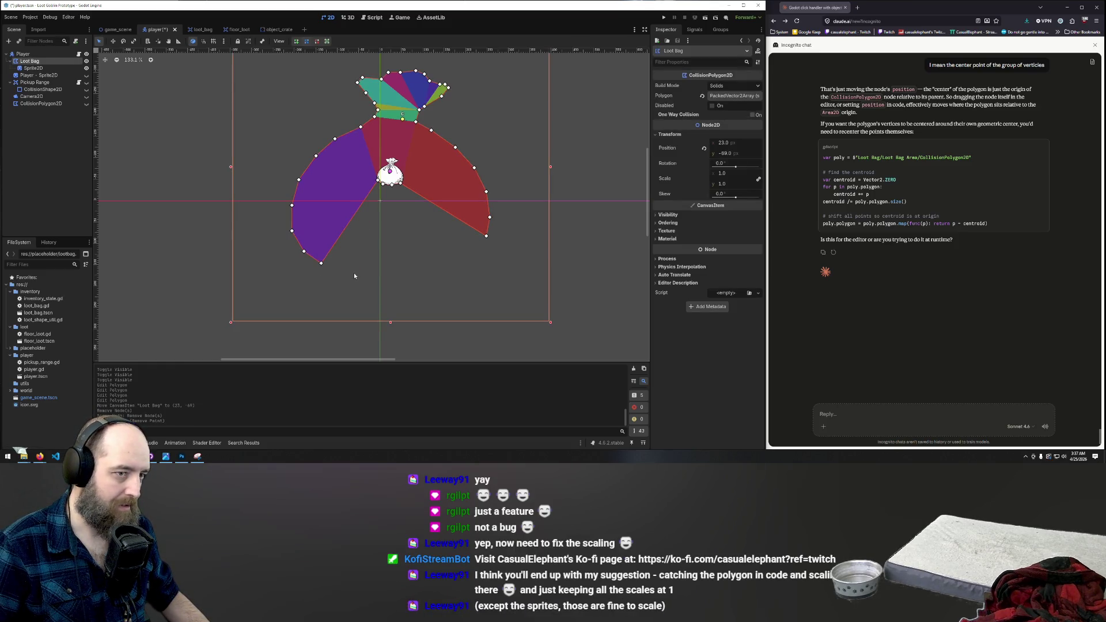
right_click(321, 263)
right_click(304, 251)
right_click(292, 230)
right_click(292, 205)
right_click(299, 180)
Step: Delete the polygon's bottom-right and right-side vertices, working up toward the top
scroll(414, 154, up, 2)
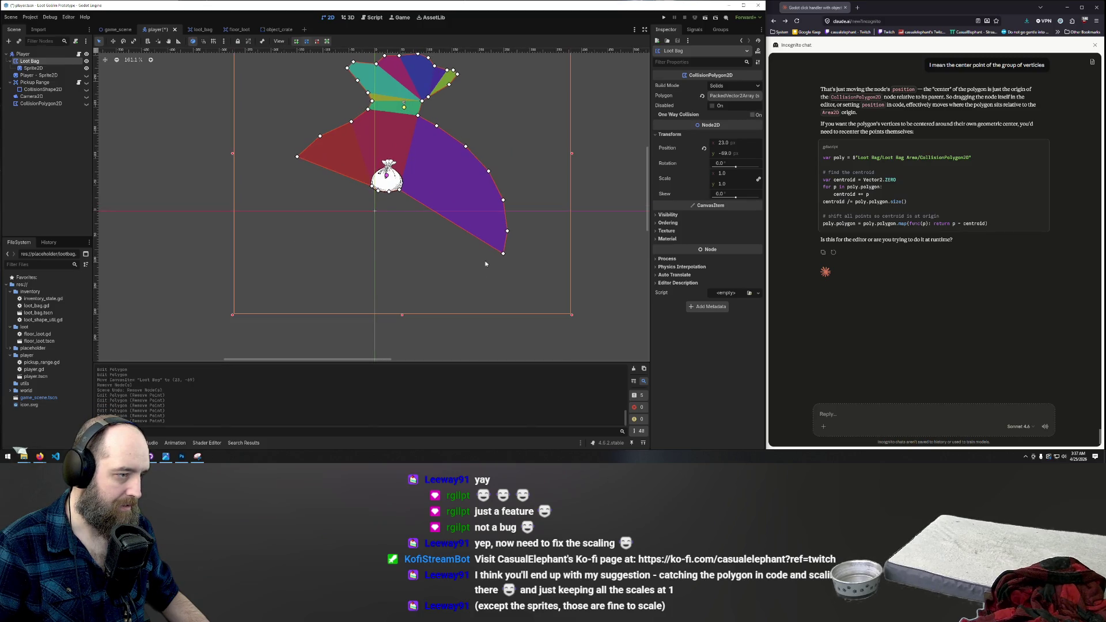
right_click(503, 255)
right_click(507, 230)
right_click(503, 199)
right_click(489, 171)
right_click(466, 147)
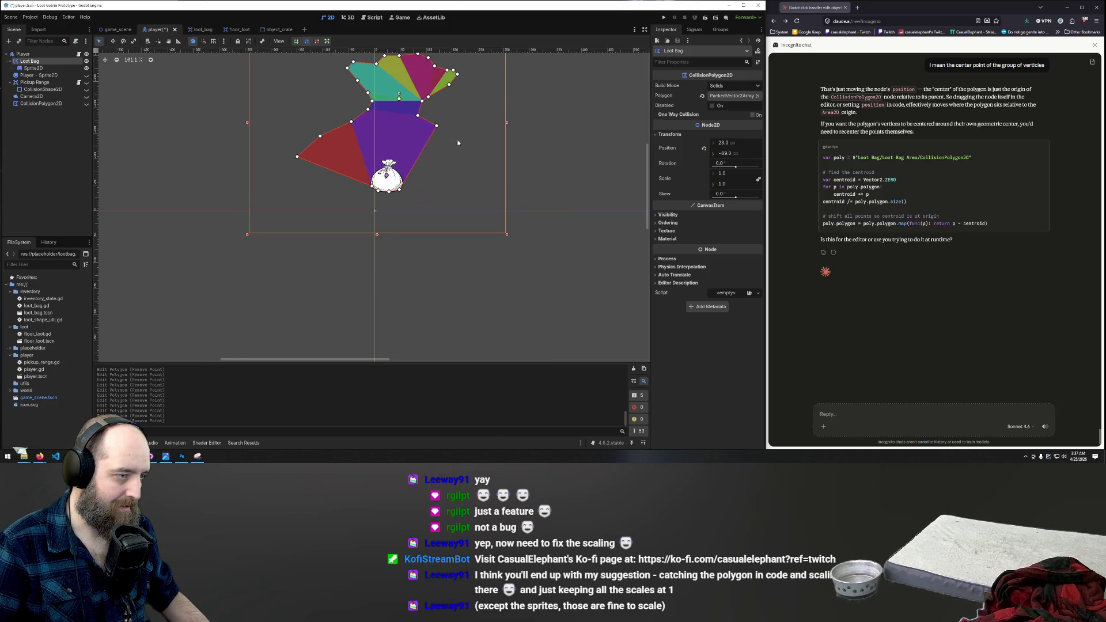
right_click(435, 127)
right_click(418, 115)
right_click(426, 103)
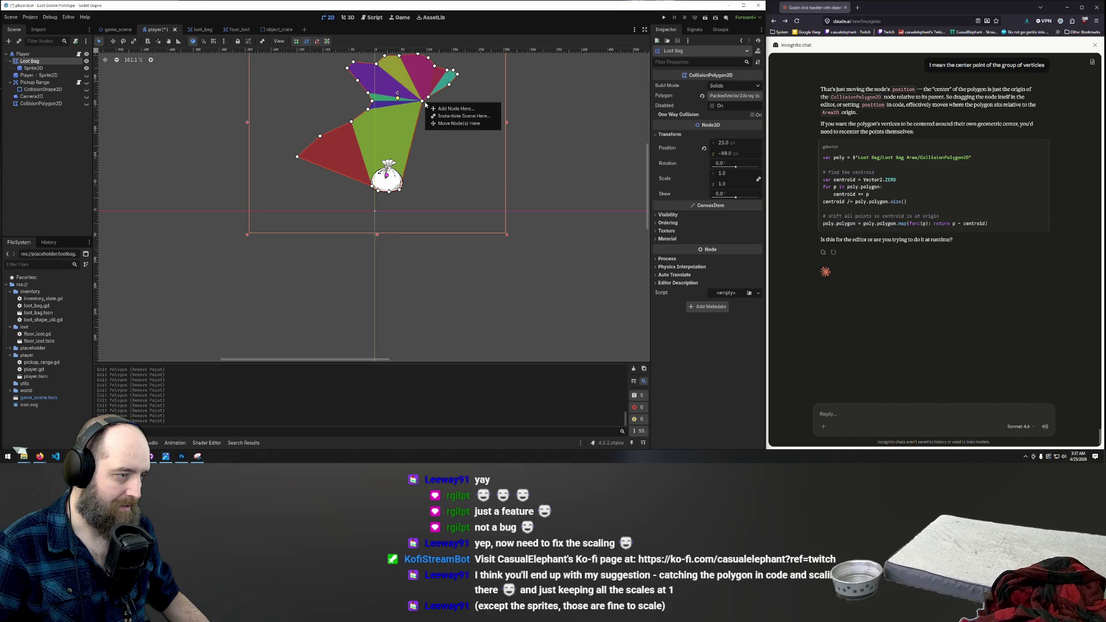
Step: Dismiss the stray add-node menu, delete three more vertices, and pull one down onto the bag
key(Escape)
right_click(422, 101)
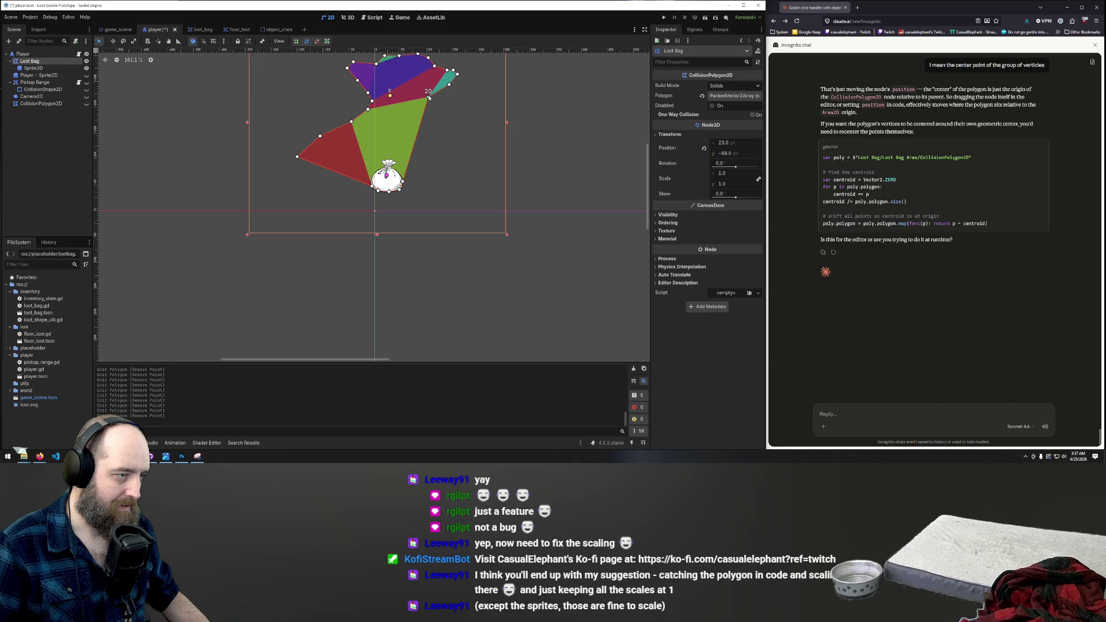
right_click(428, 97)
right_click(402, 161)
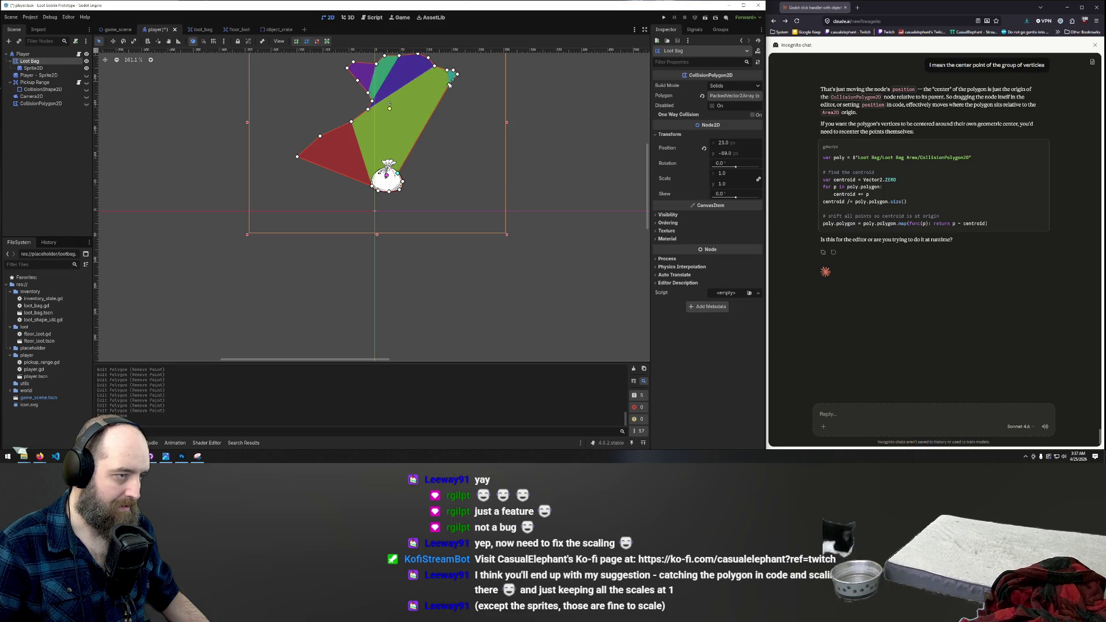
drag(397, 132, 392, 167)
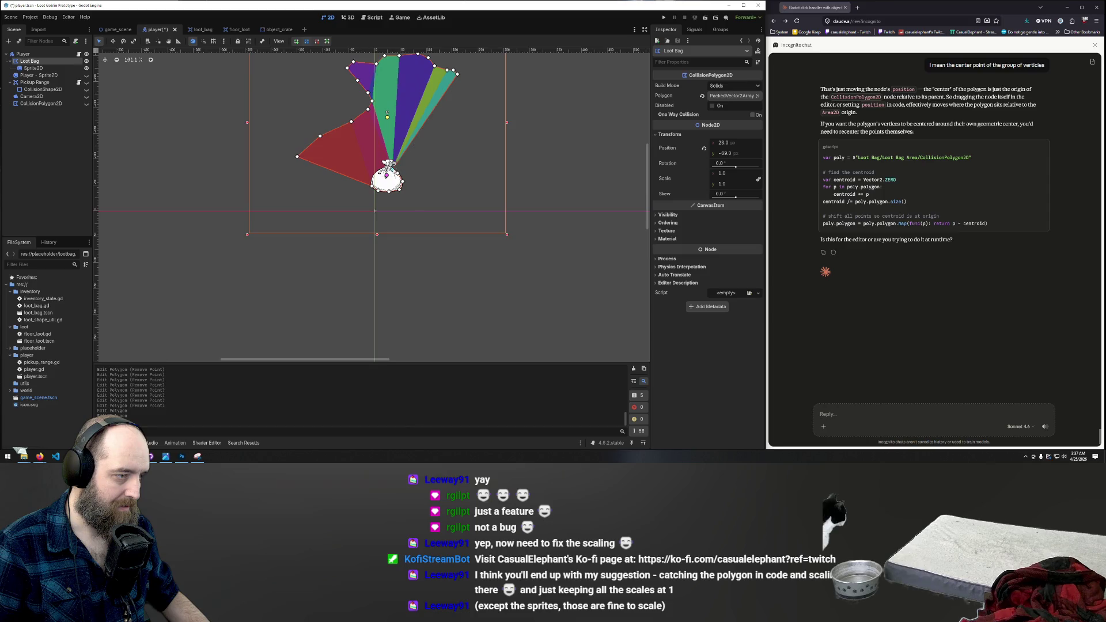
scroll(395, 159, up, 3)
scroll(452, 107, down, 2)
Step: Delete the top-right tip vertices and pull three top vertices down onto the bag
right_click(464, 71)
right_click(464, 70)
right_click(458, 71)
right_click(447, 66)
right_click(444, 64)
scroll(432, 60, up, 2)
drag(436, 56, 413, 162)
drag(417, 55, 407, 161)
drag(402, 56, 399, 151)
Step: Delete the remaining top vertices and drag the last top and far-left vertices onto the bag
right_click(394, 64)
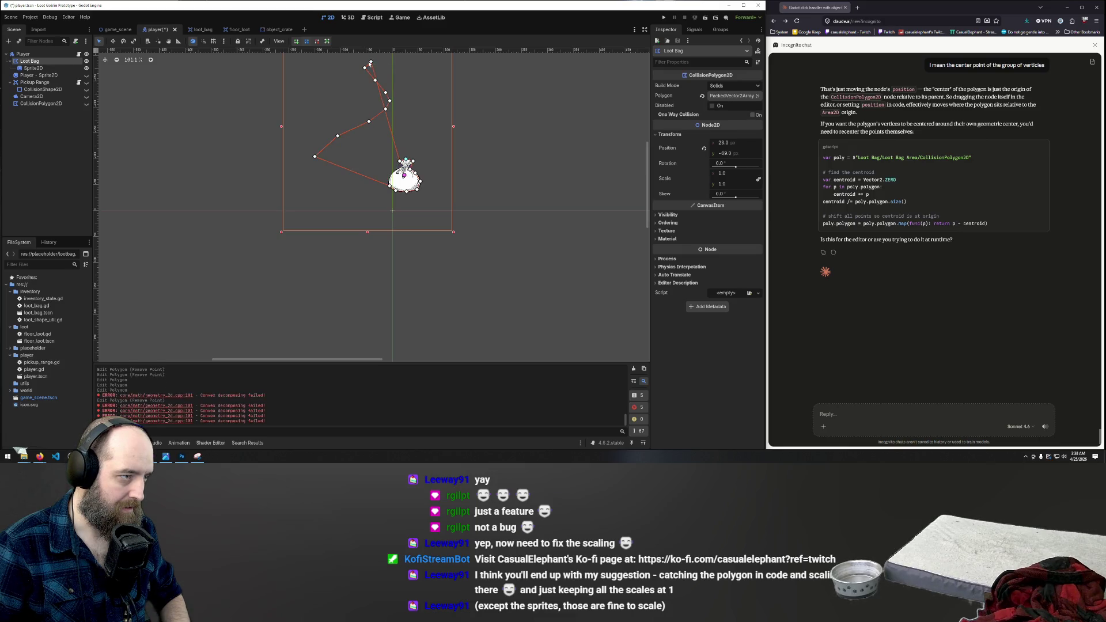
right_click(372, 61)
right_click(365, 68)
right_click(376, 80)
right_click(386, 92)
right_click(389, 100)
right_click(386, 109)
scroll(383, 112, up, 4)
right_click(361, 101)
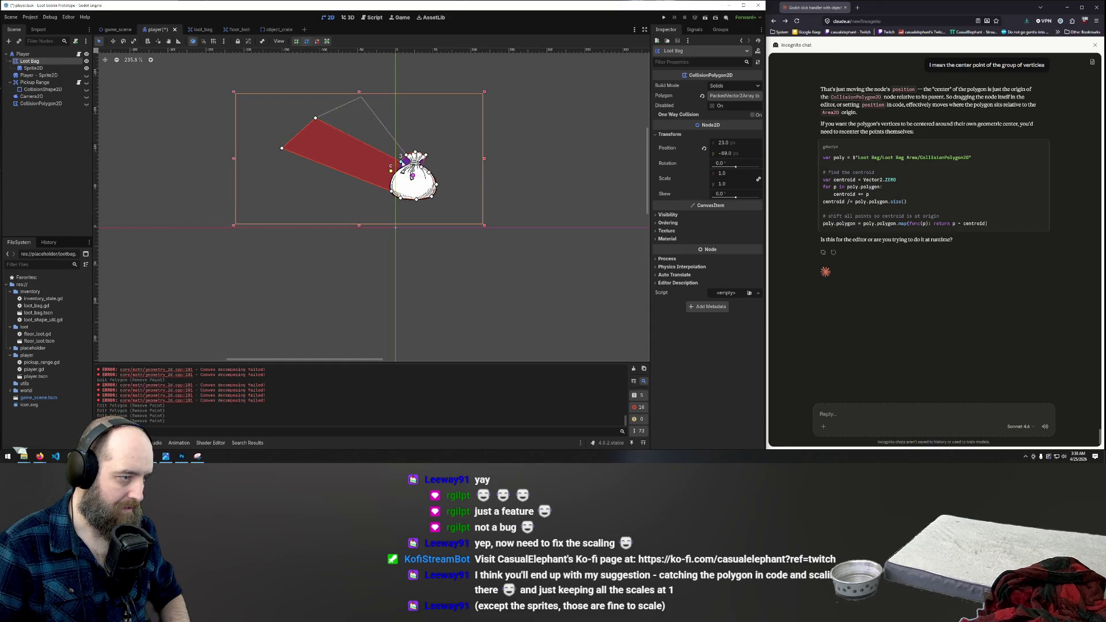
drag(313, 116, 396, 165)
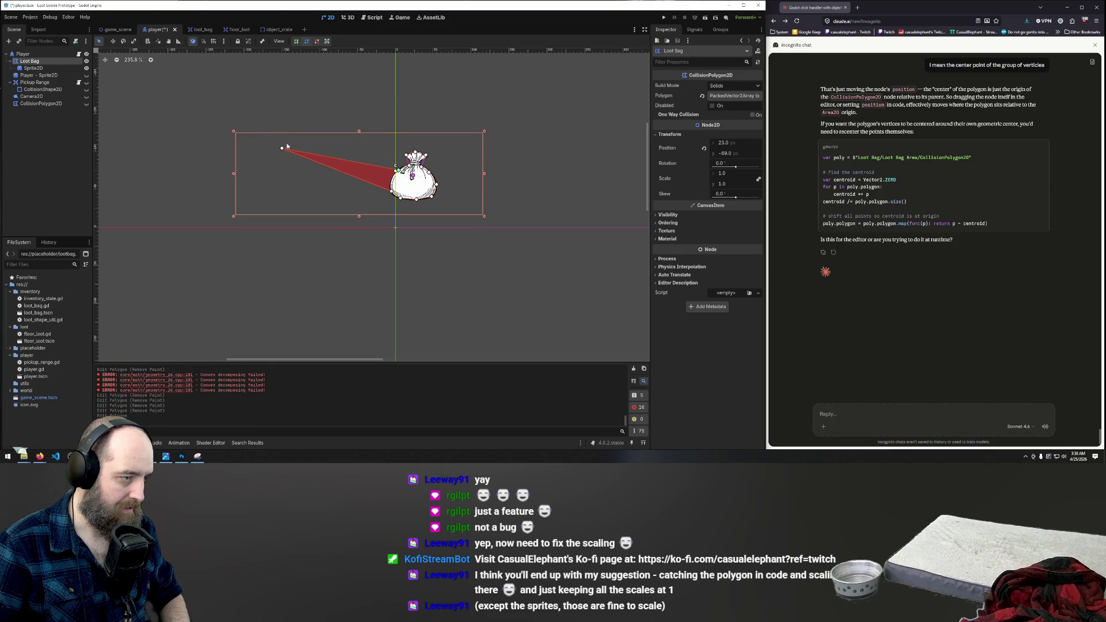
mouse_move(282, 151)
mouse_down()
mouse_move(340, 179)
mouse_move(394, 179)
mouse_up()
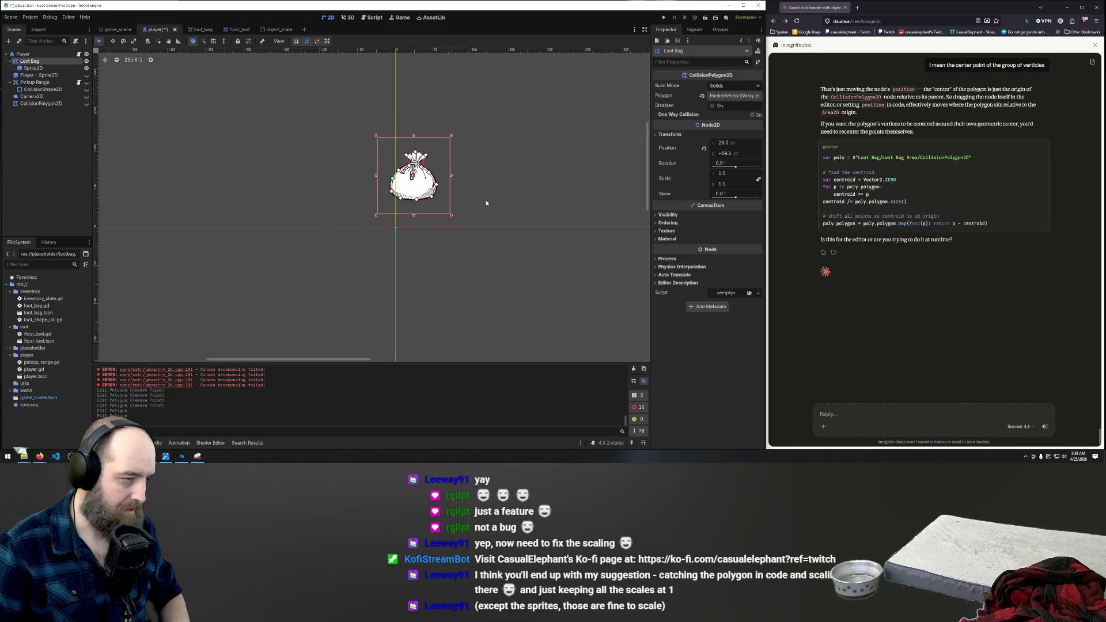
Step: Save the player scene, test-run it with F5, then close the game and reselect Loot Bag
click(508, 182)
key(ctrl+s)
key(F5)
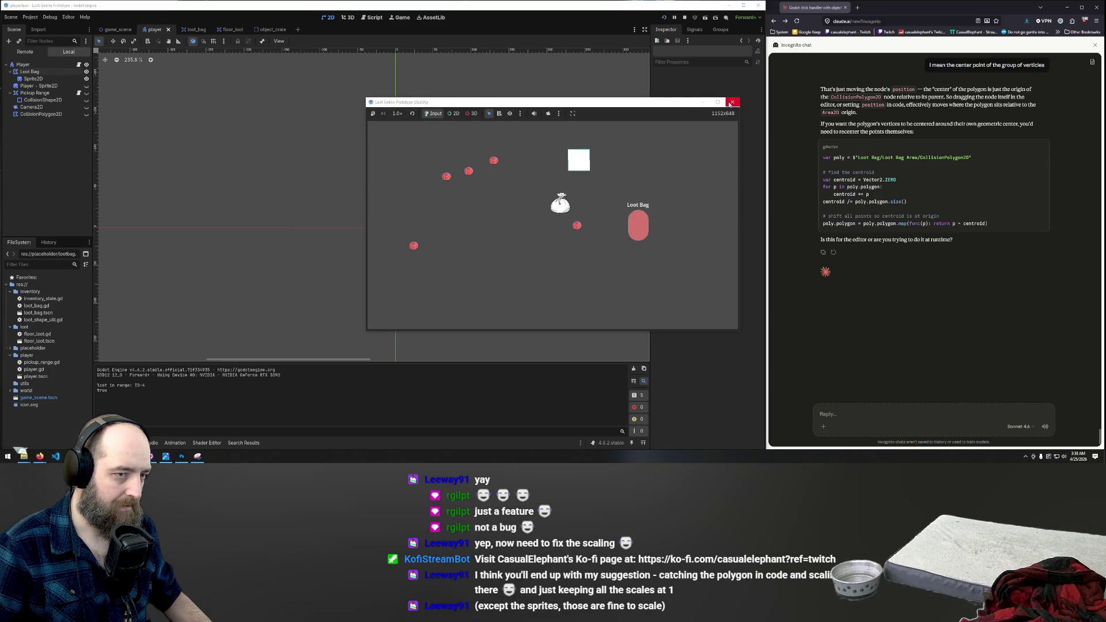
click(733, 102)
click(29, 61)
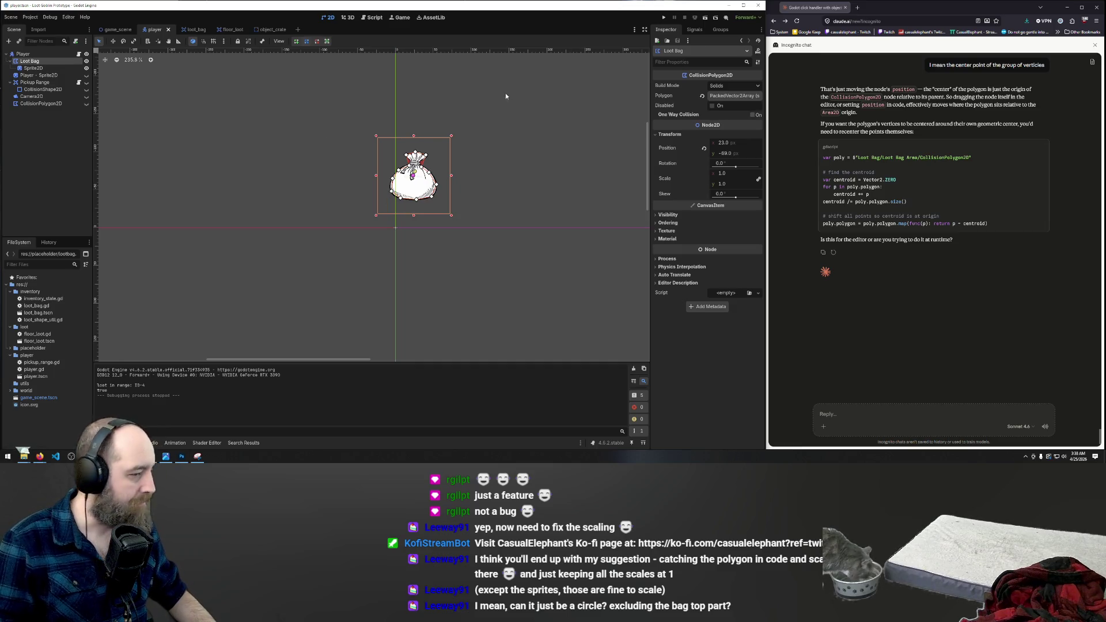
Step: Drag three polygon vertices out to the bag's edges and add a point on its right edge
scroll(421, 155, up, 5)
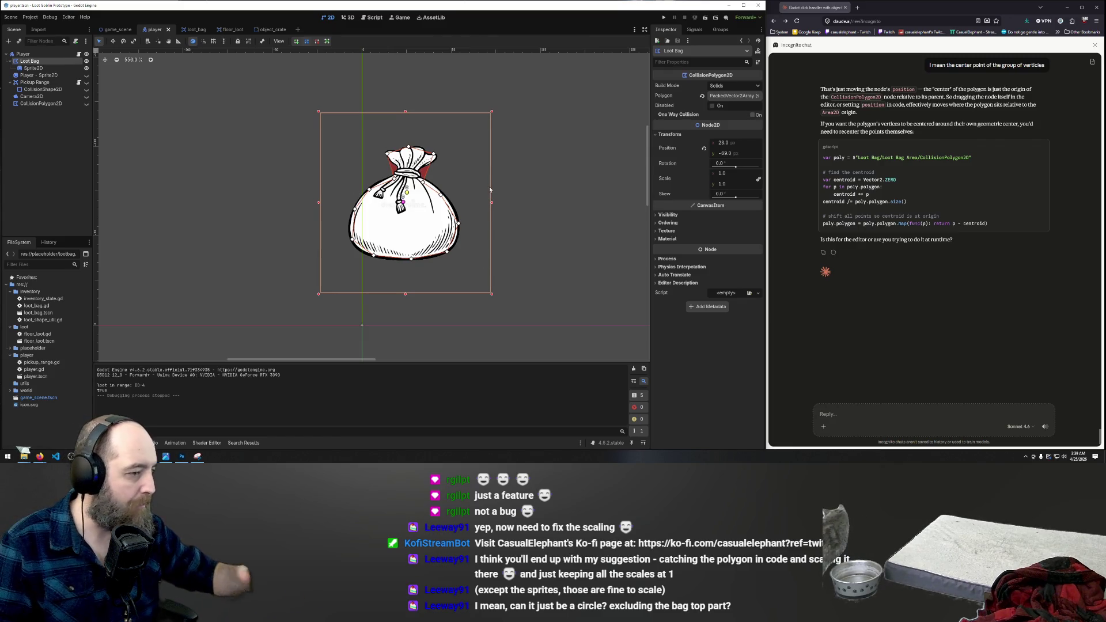
mouse_move(440, 196)
mouse_down()
mouse_move(427, 175)
mouse_move(437, 155)
mouse_move(395, 173)
mouse_up()
drag(355, 219, 354, 244)
drag(458, 224, 448, 197)
click(453, 205)
click(456, 211)
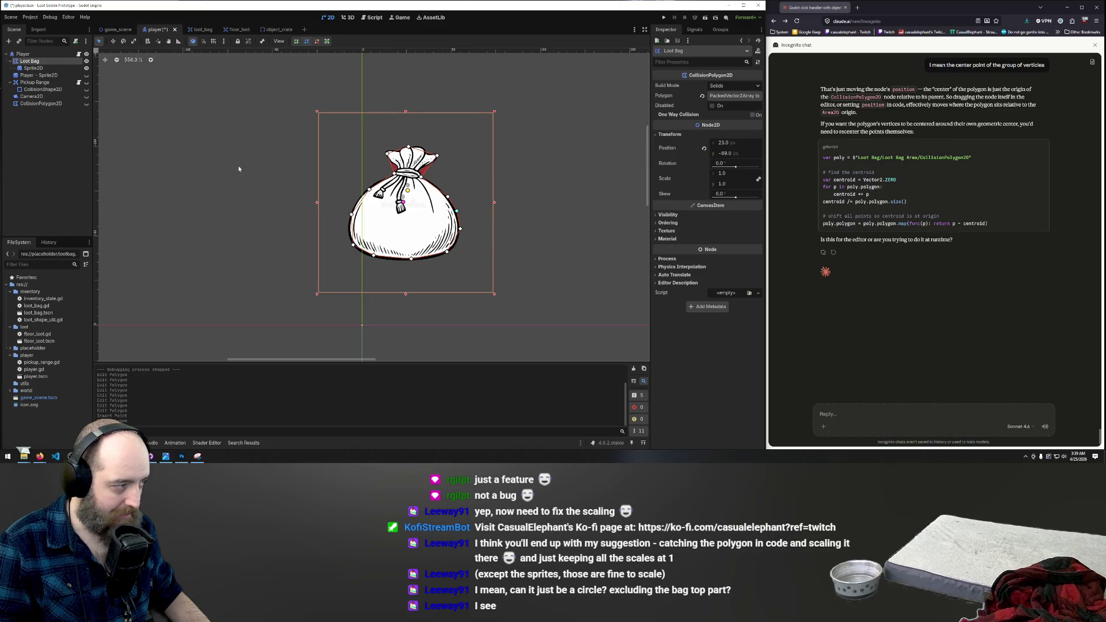
Step: Collapse the Loot Bag's child nodes in the Scene dock
click(10, 61)
click(9, 62)
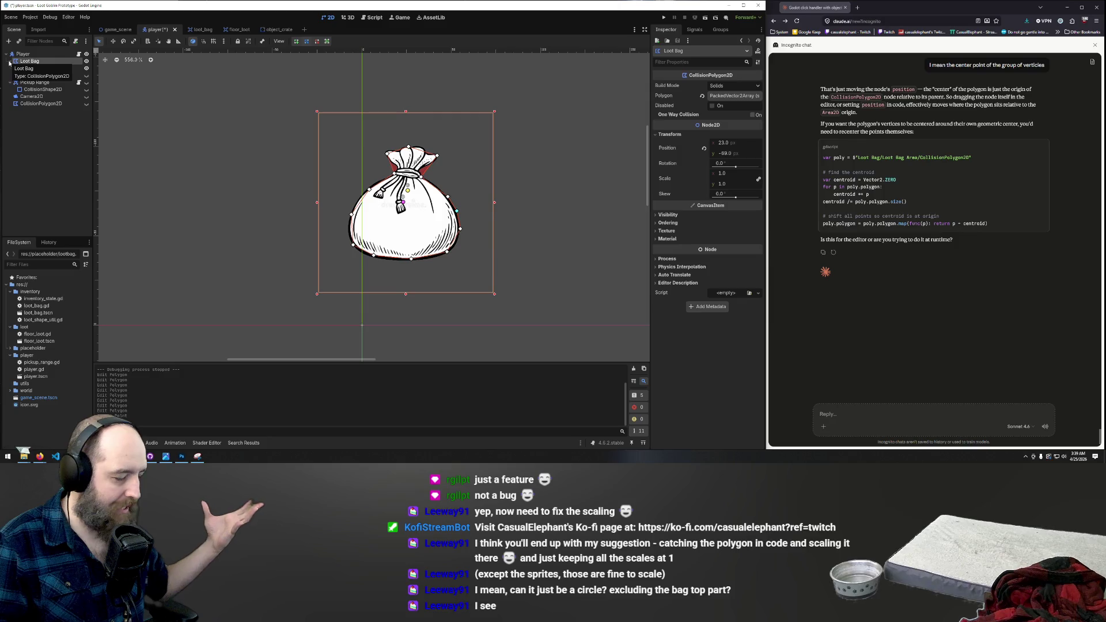
click(9, 61)
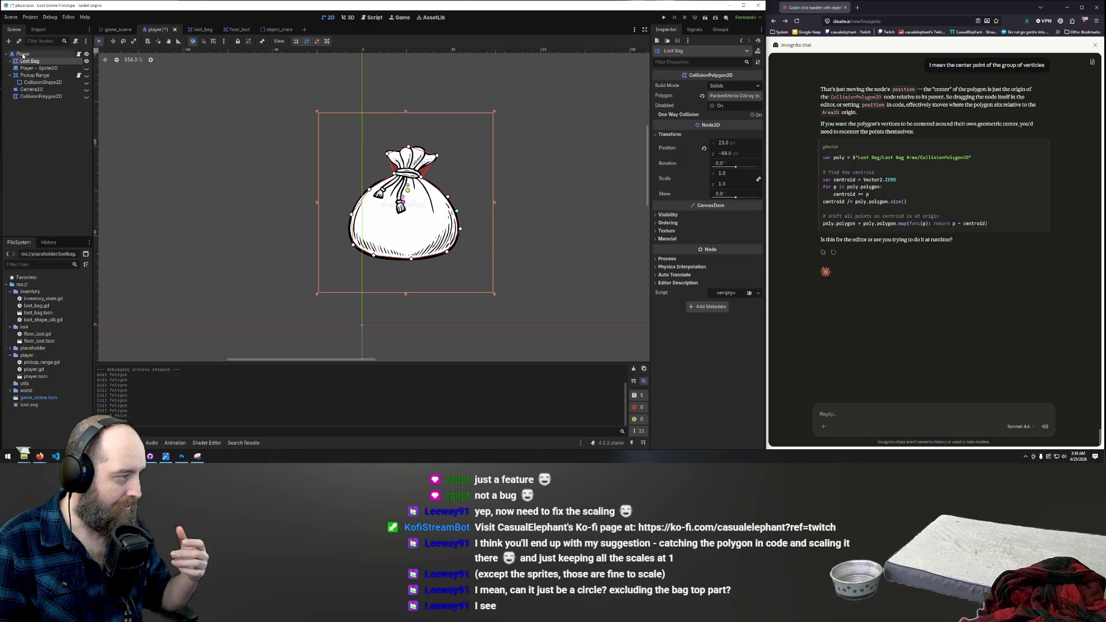
Step: Add a Node2D child to Player and drag it up toward the top of the tree
right_click(22, 55)
click(35, 62)
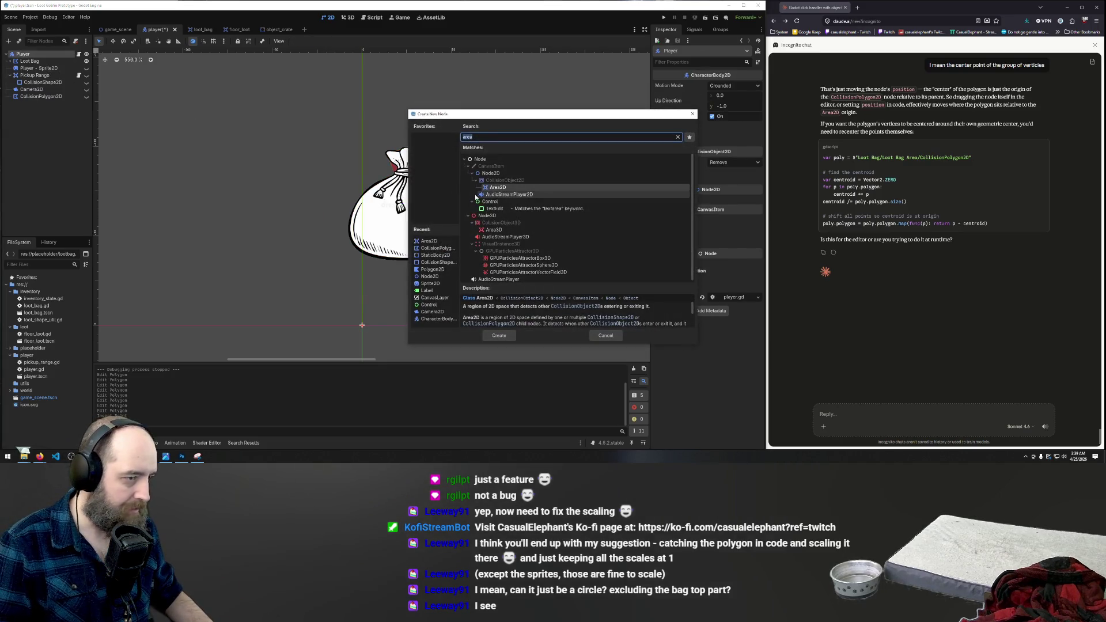
text(node)
click(490, 174)
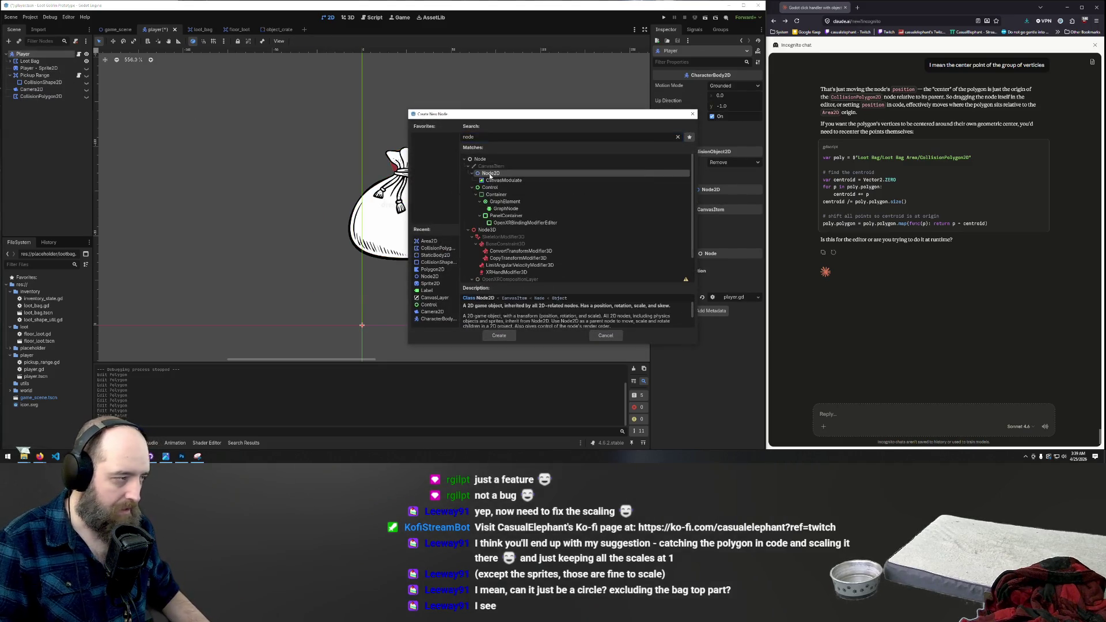
double_click(490, 174)
drag(32, 104, 39, 63)
Step: Move Loot Bag back directly under Player, cancel renaming the Node2D, and delete it
click(30, 69)
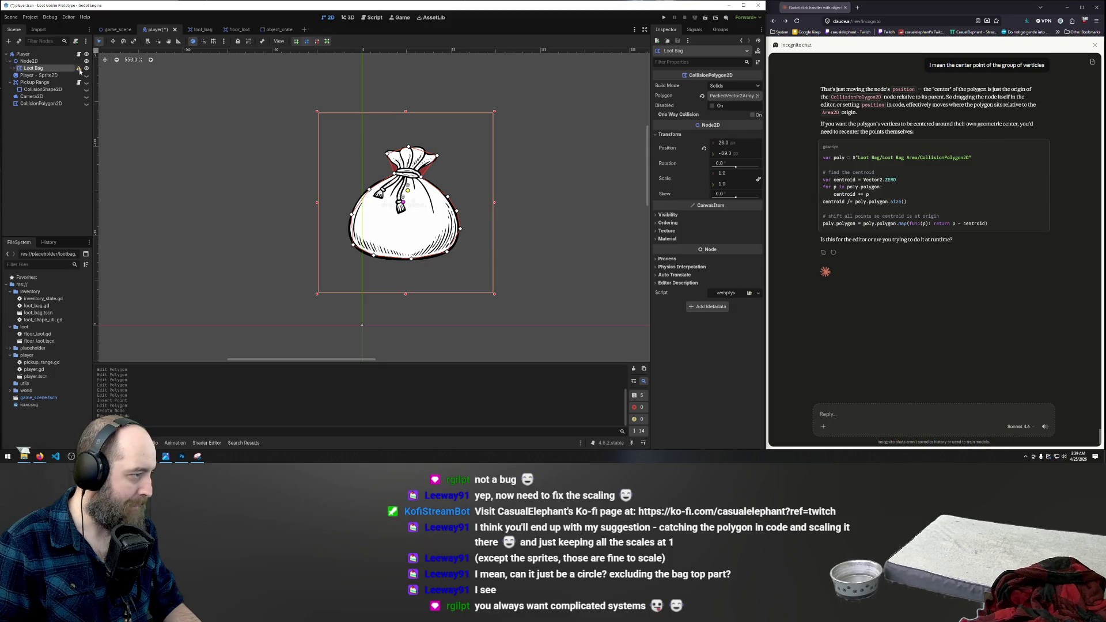
mouse_move(80, 70)
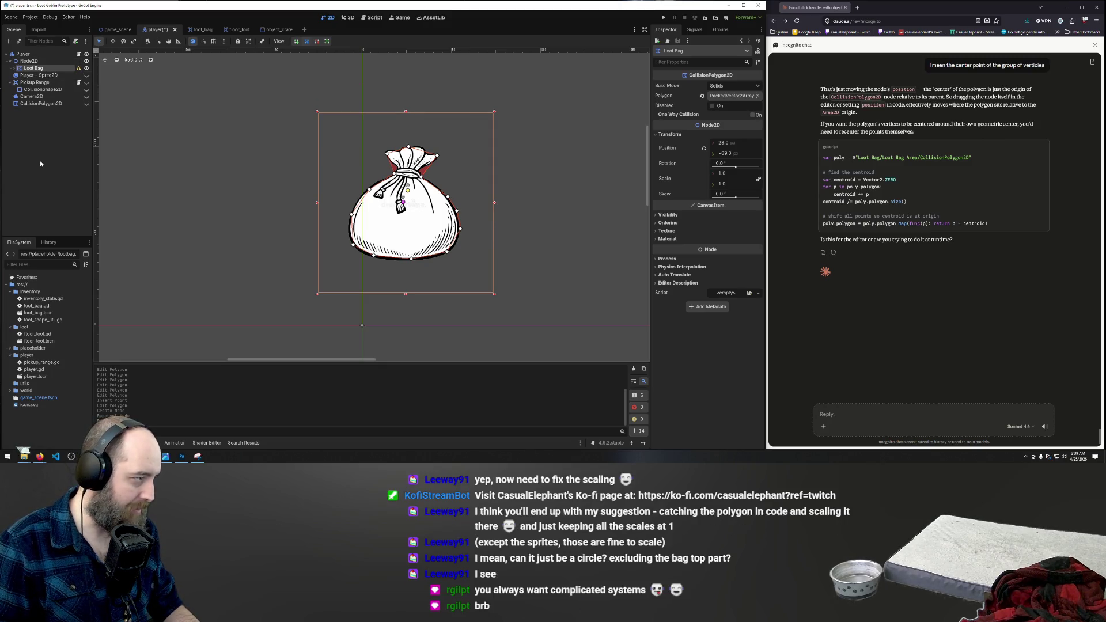
drag(32, 68, 23, 53)
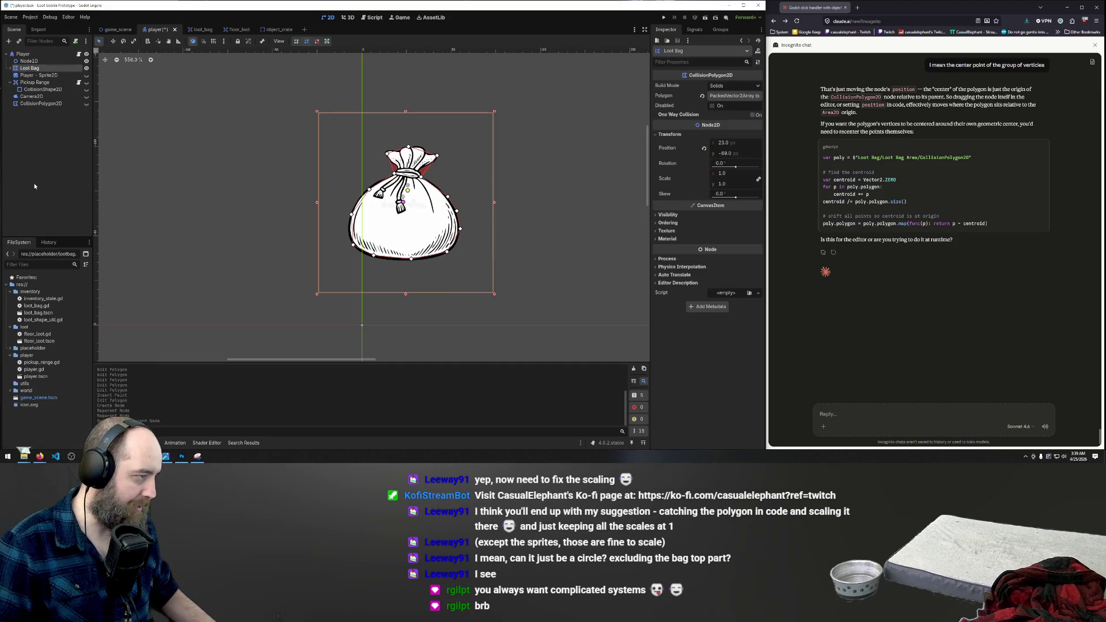
click(74, 61)
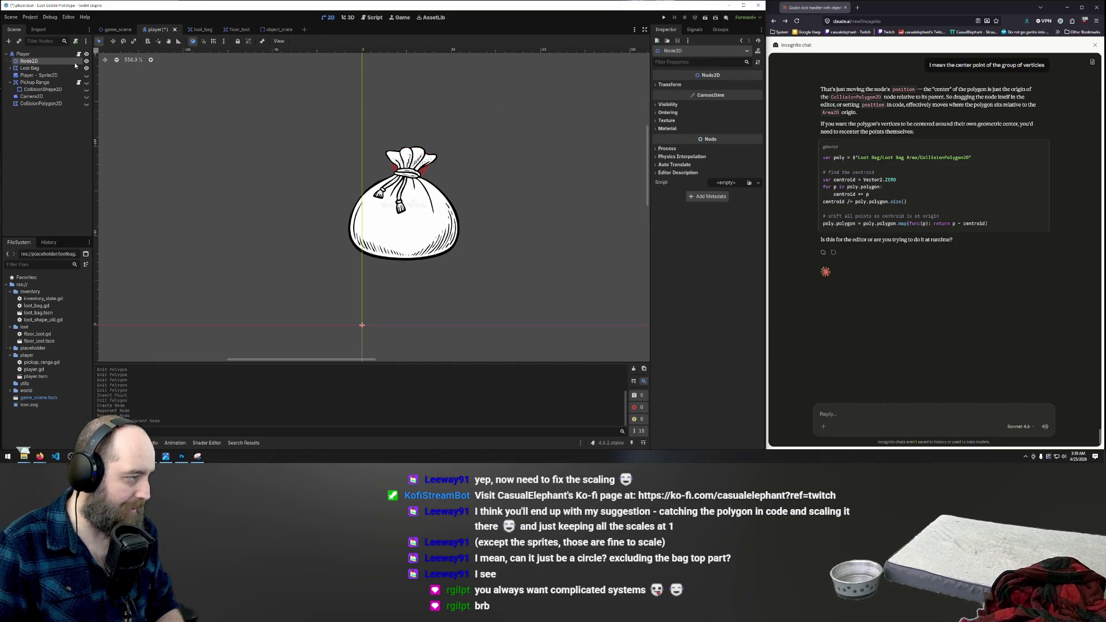
double_click(32, 61)
key(BackSpace)
key(Escape)
key(Delete)
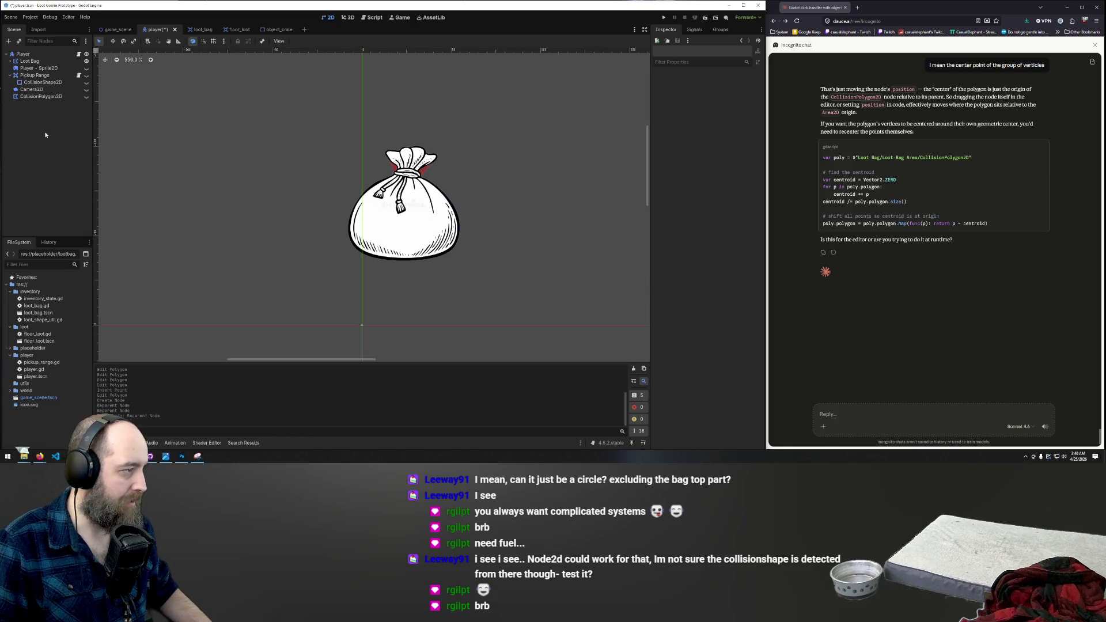
Step: Undo twice, delete the Node2D again, add a fresh Node2D above Loot Bag, and run the game
key(ctrl+z)
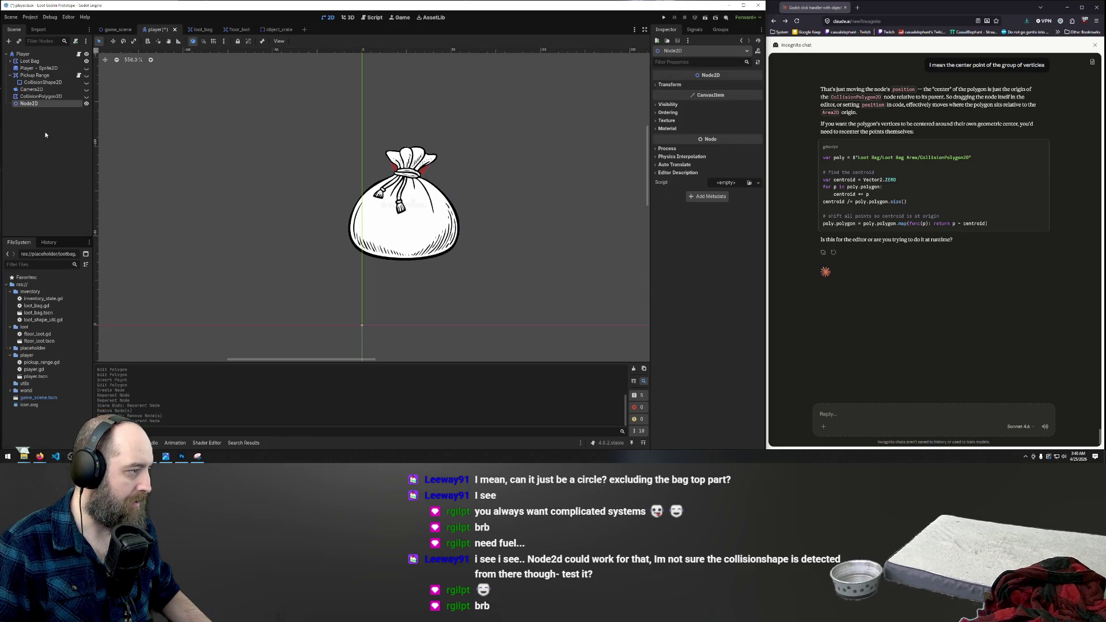
key(ctrl+z)
key(ctrl+z)
key(Delete)
right_click(39, 127)
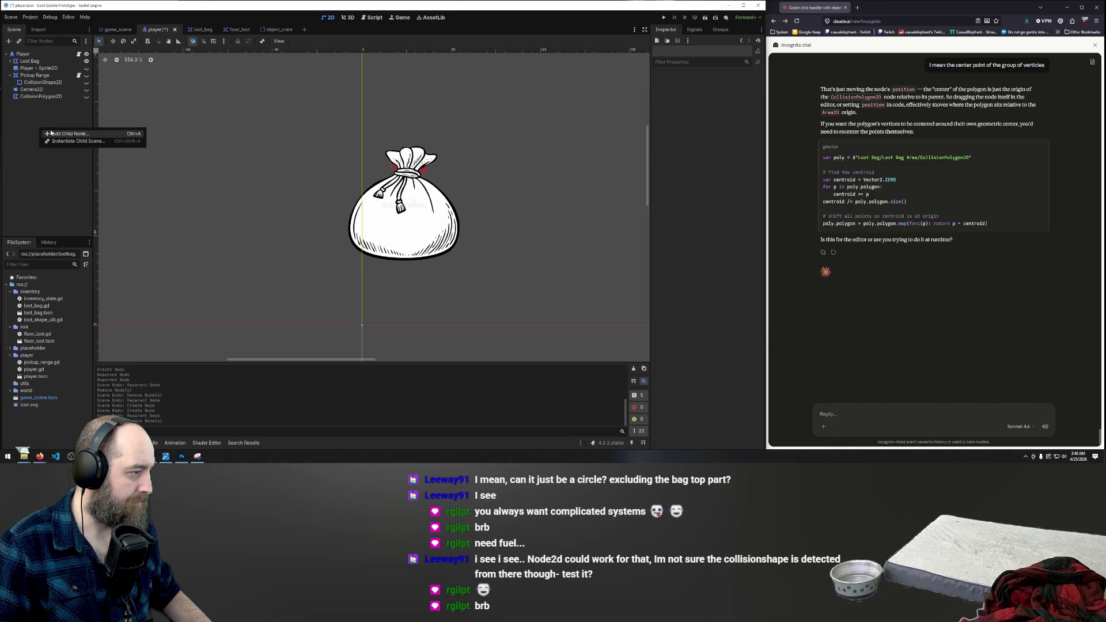
click(50, 133)
double_click(499, 176)
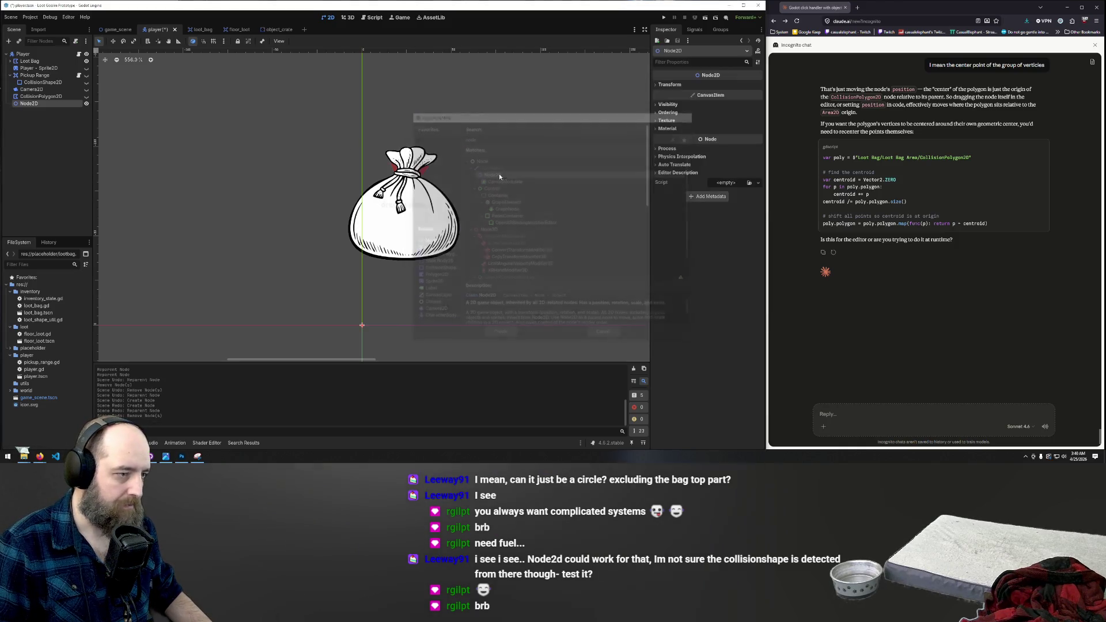
mouse_move(29, 103)
mouse_down()
mouse_move(44, 59)
mouse_move(34, 62)
mouse_up()
click(74, 154)
key(F5)
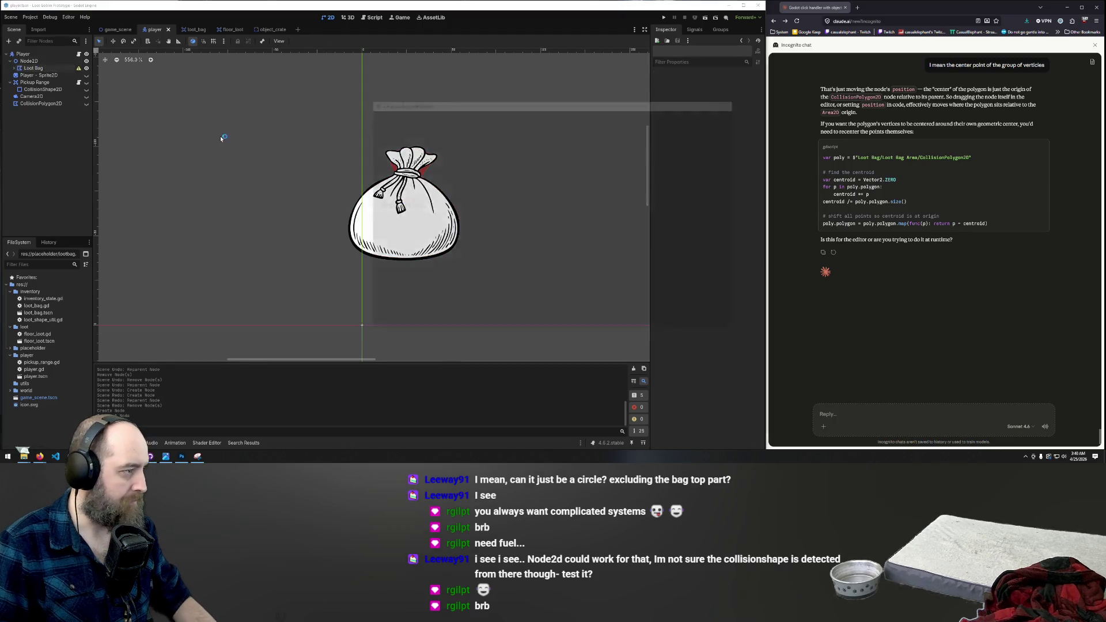
Step: Walk the player around and into the loot bag's pickup range, then stop the game
key(w+d)
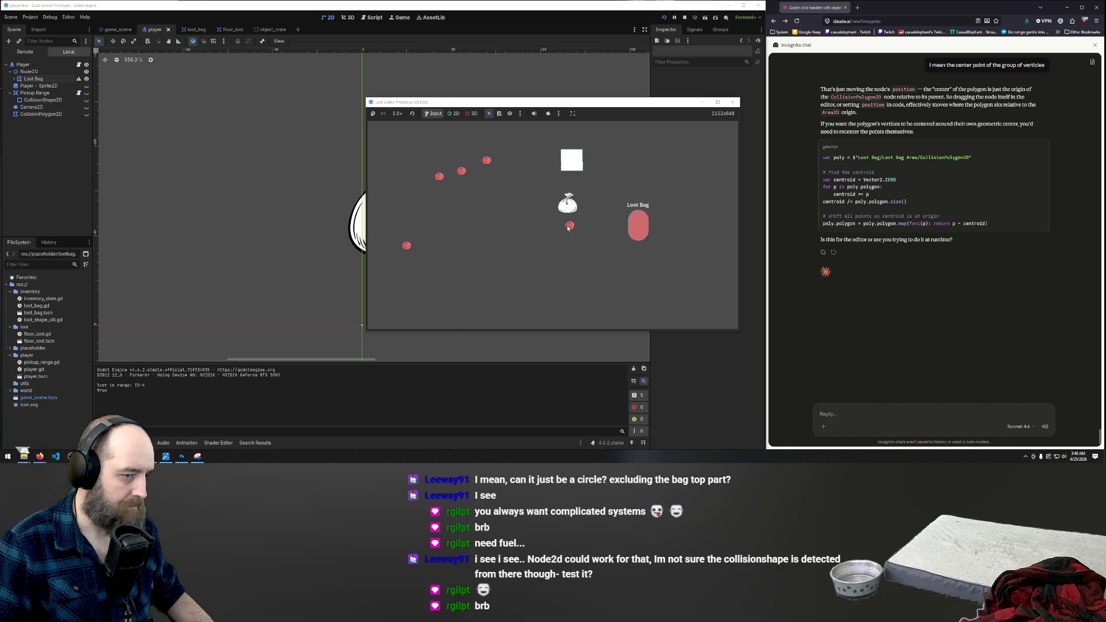
key(w+a)
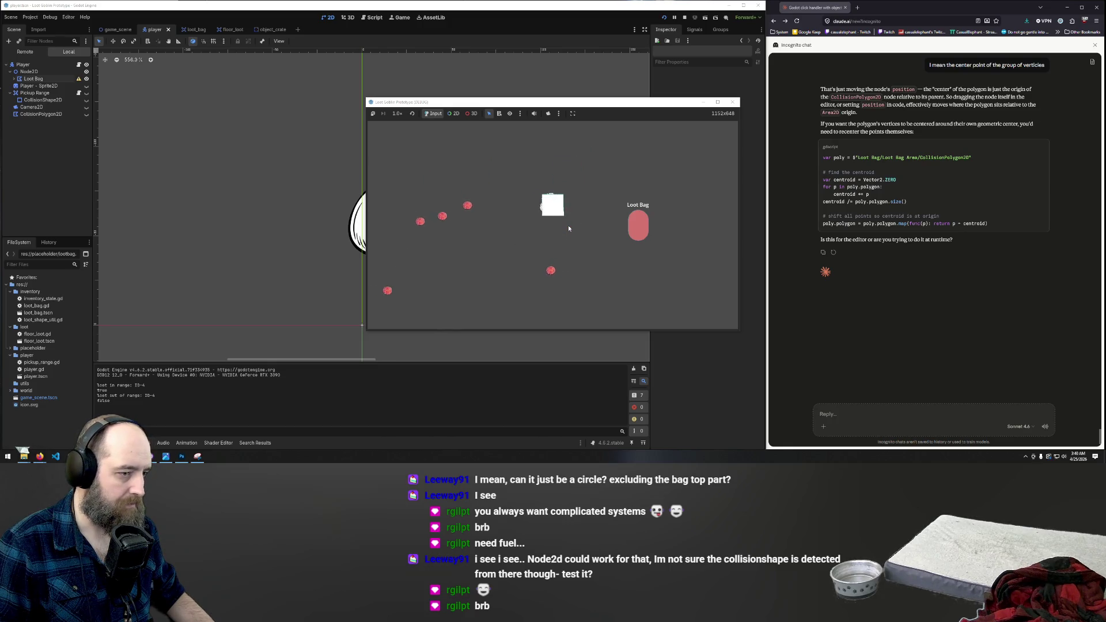
key(s)
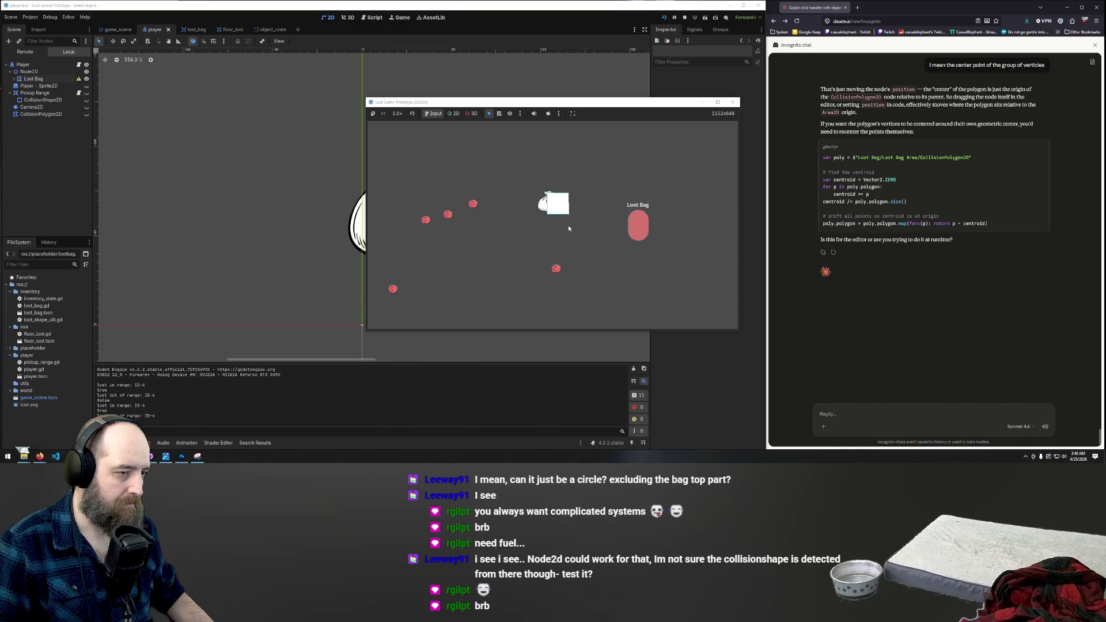
key(d)
key(a)
key(w)
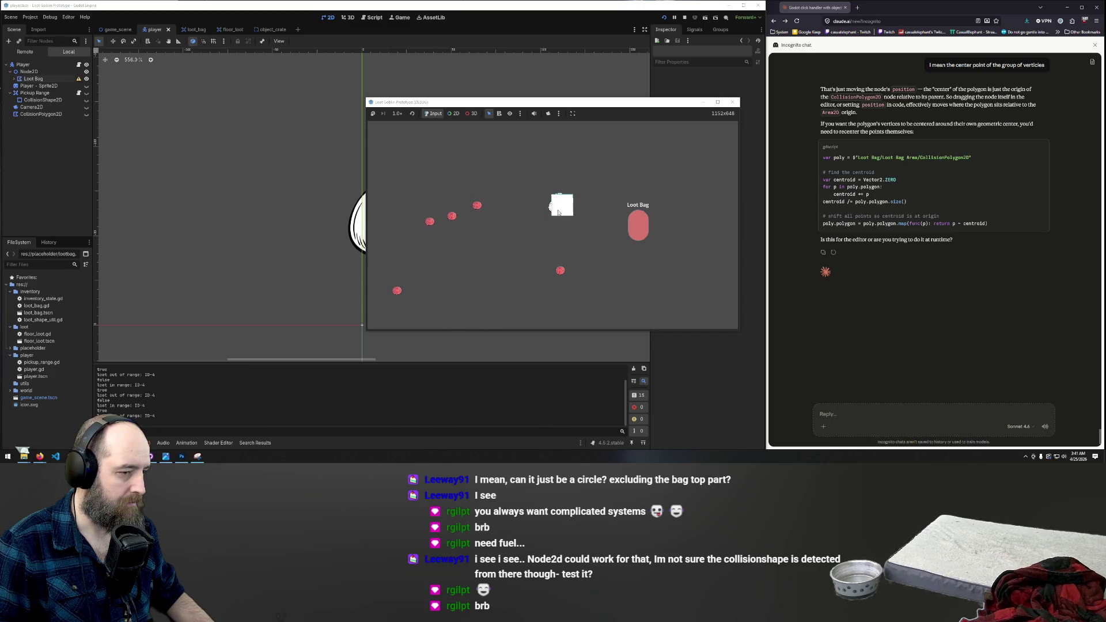
key(w+d)
key(F8)
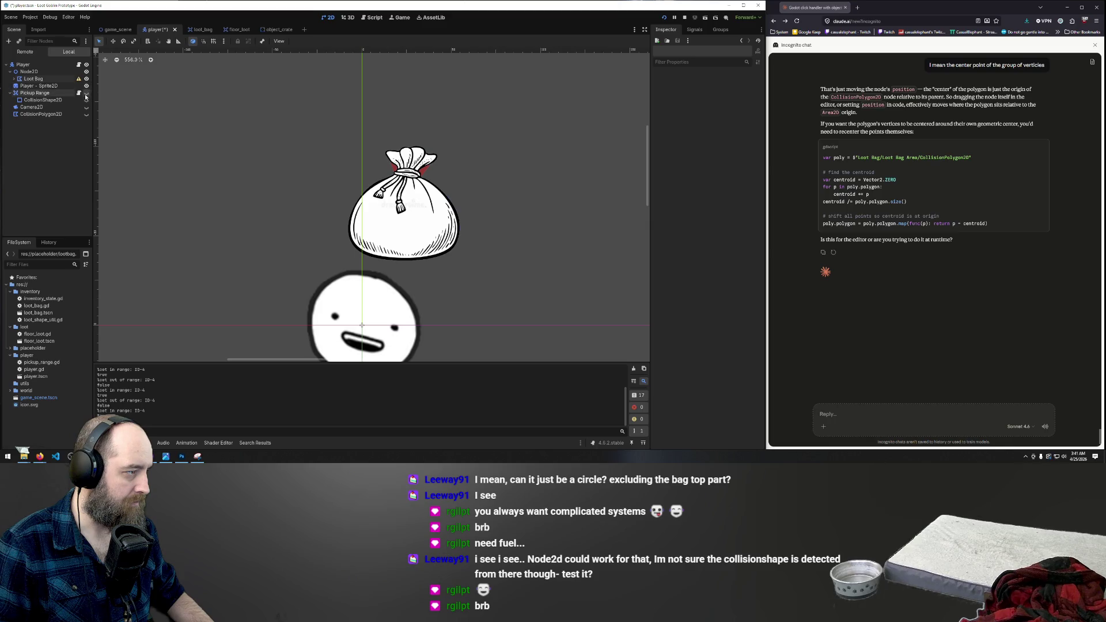
Step: Show the pickup circle, Camera2D and player collision polygon, and rerun the game
click(87, 100)
click(86, 107)
click(87, 114)
key(F5)
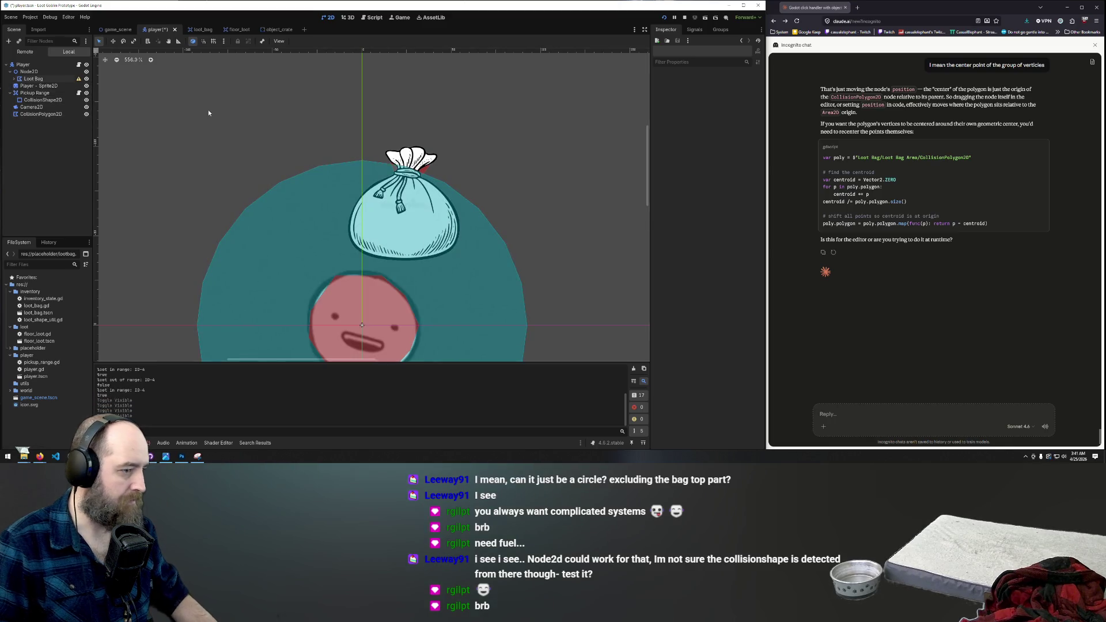
Step: Walk the player around the bag again, restart the game, then return to the editor and undo
key(w+d)
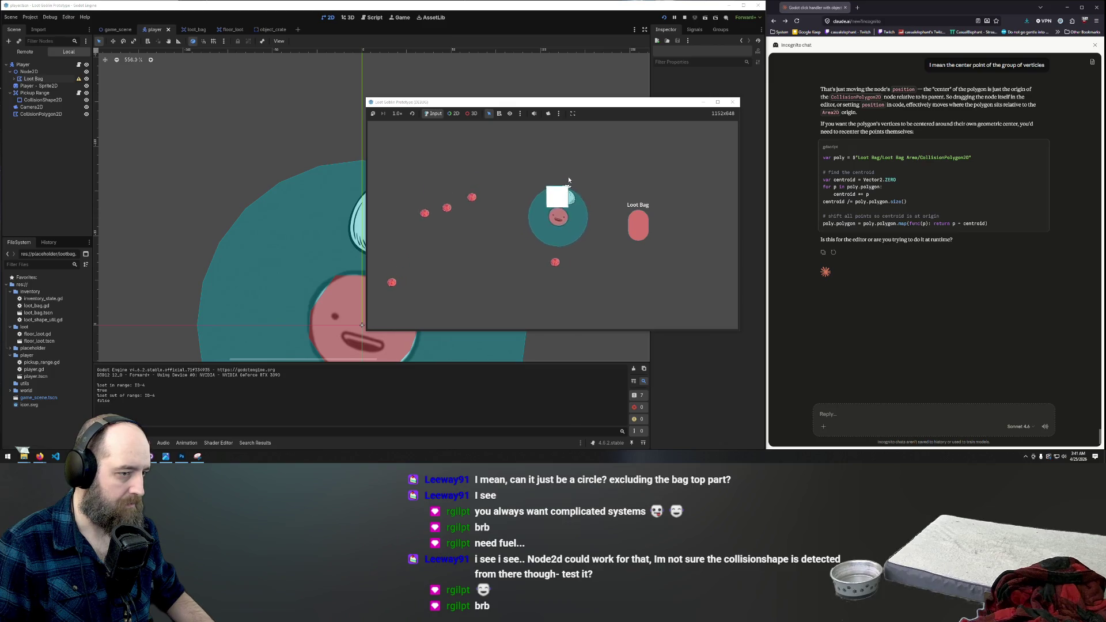
key(w)
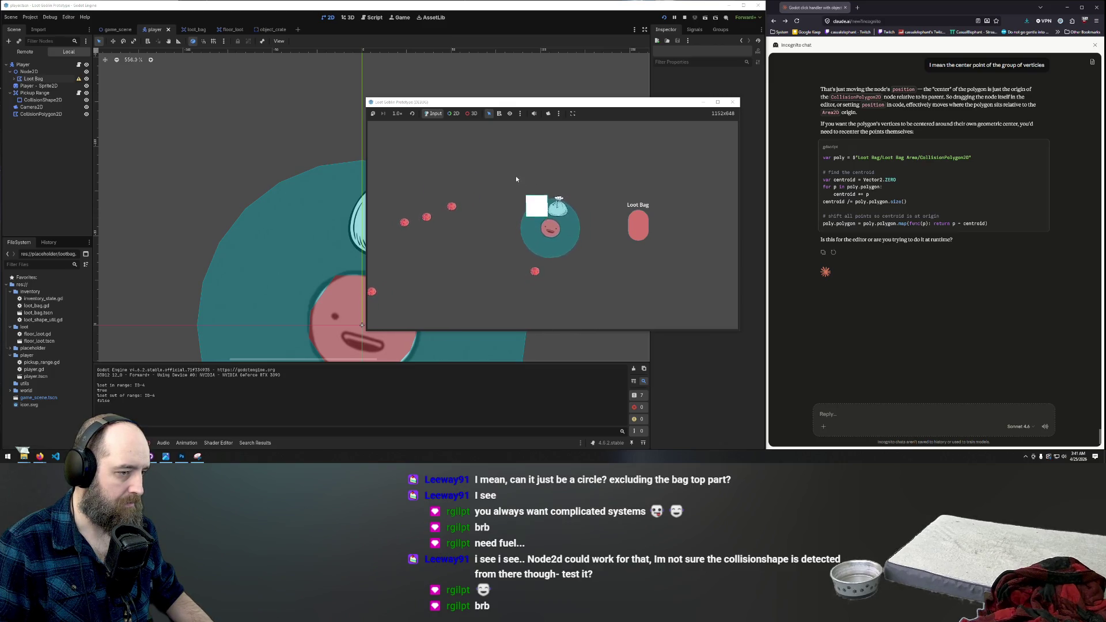
key(a)
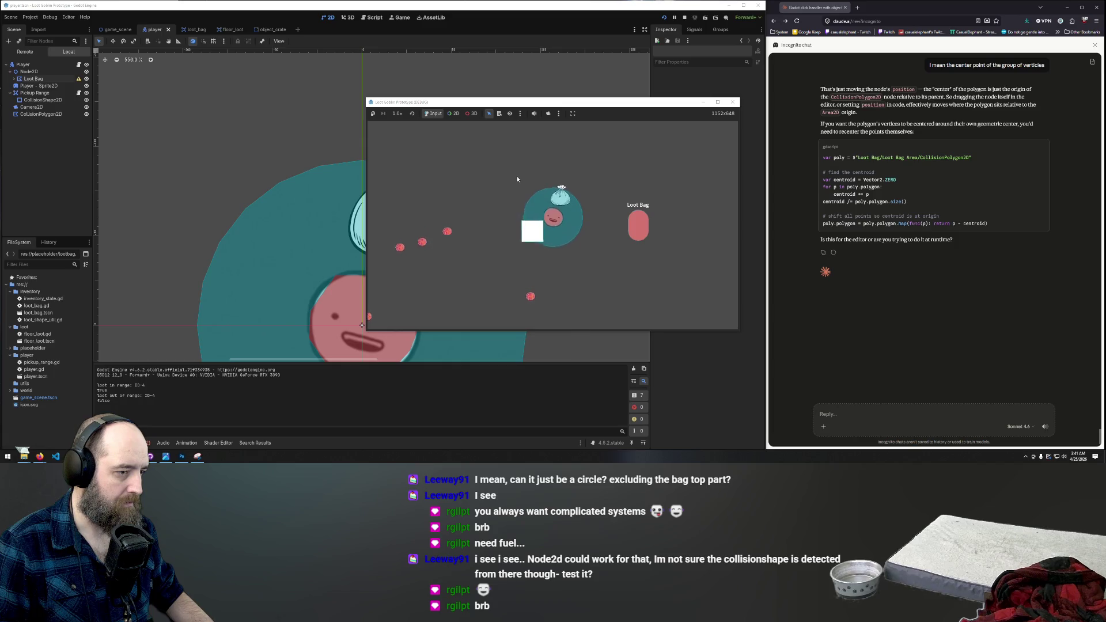
key(w+a)
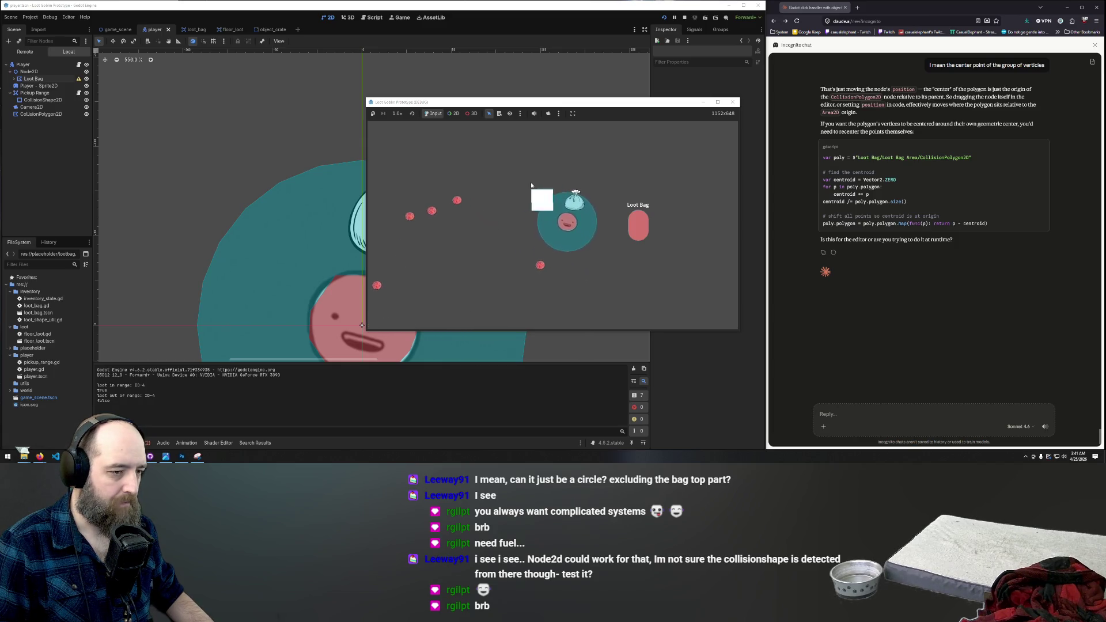
key(w+d)
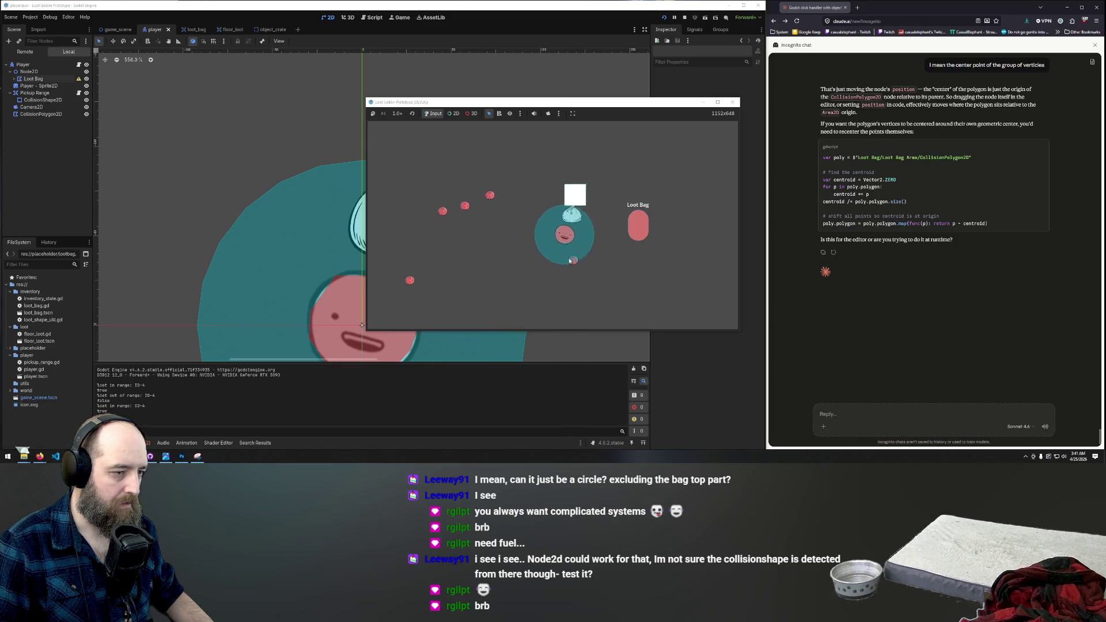
key(s)
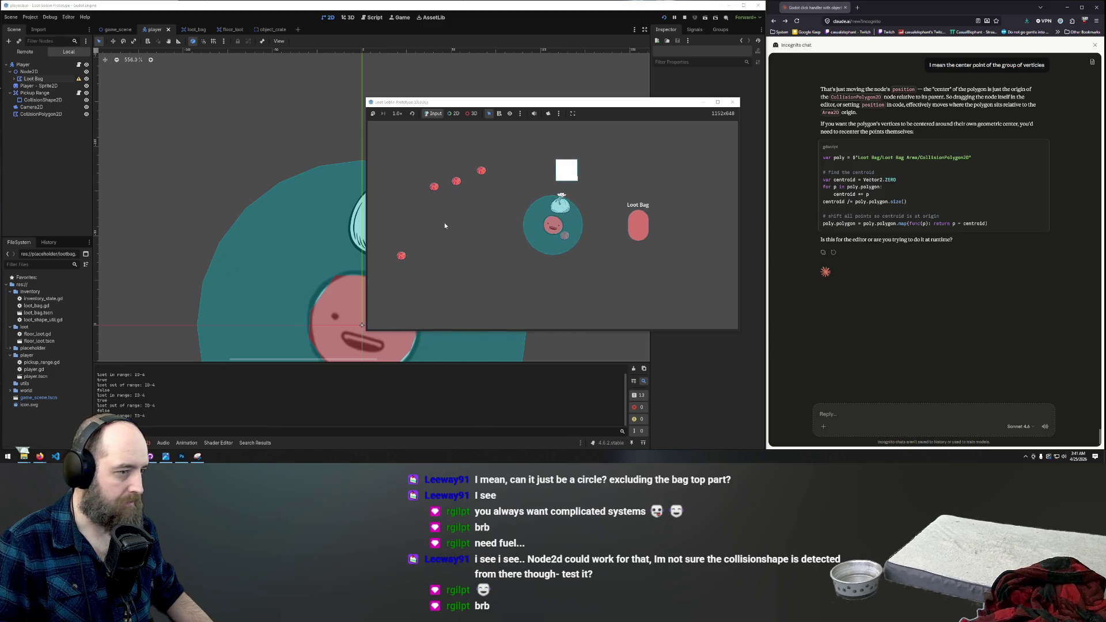
key(F5)
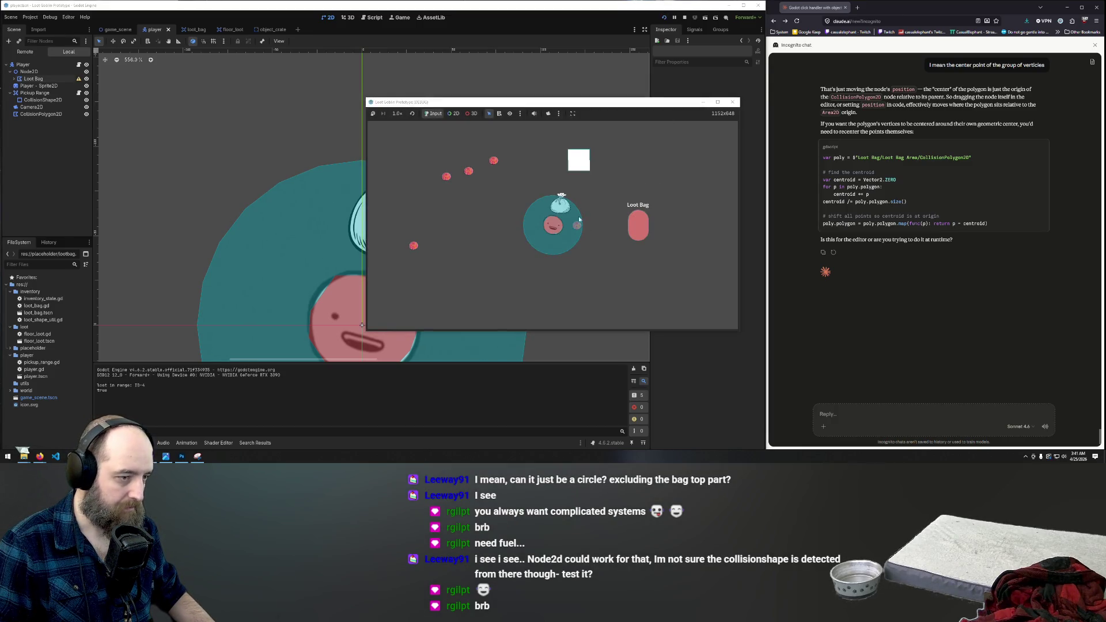
click(43, 149)
key(ctrl+z)
key(ctrl+z)
key(ctrl+z)
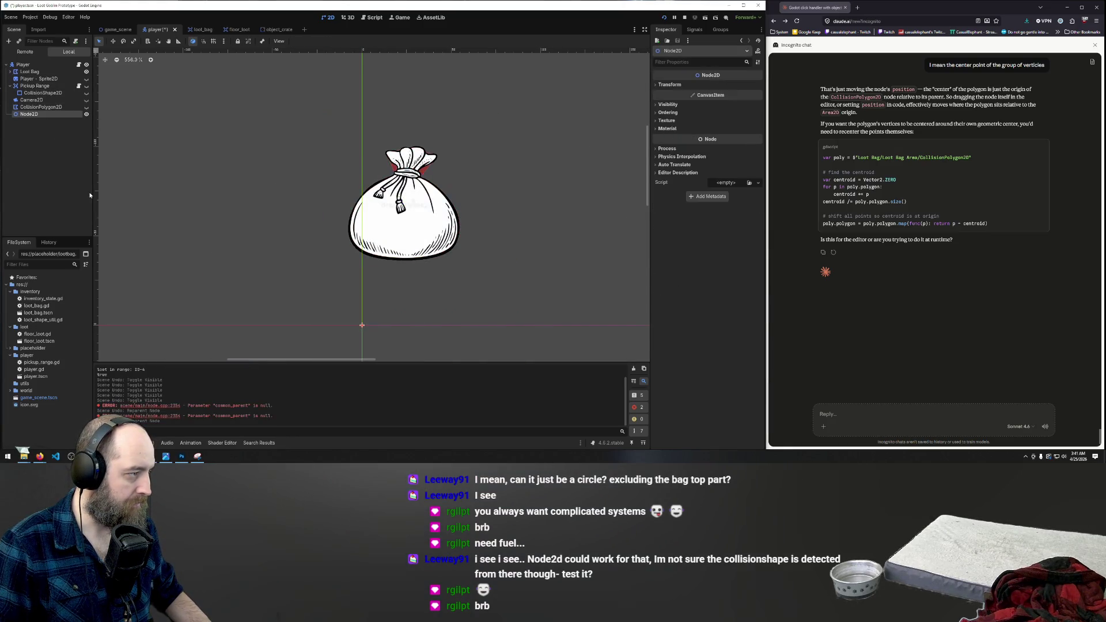
Step: Undo the Node2D, unhide the face sprite, pickup range, Camera2D and collision polygon, then select the polygon
key(ctrl+z)
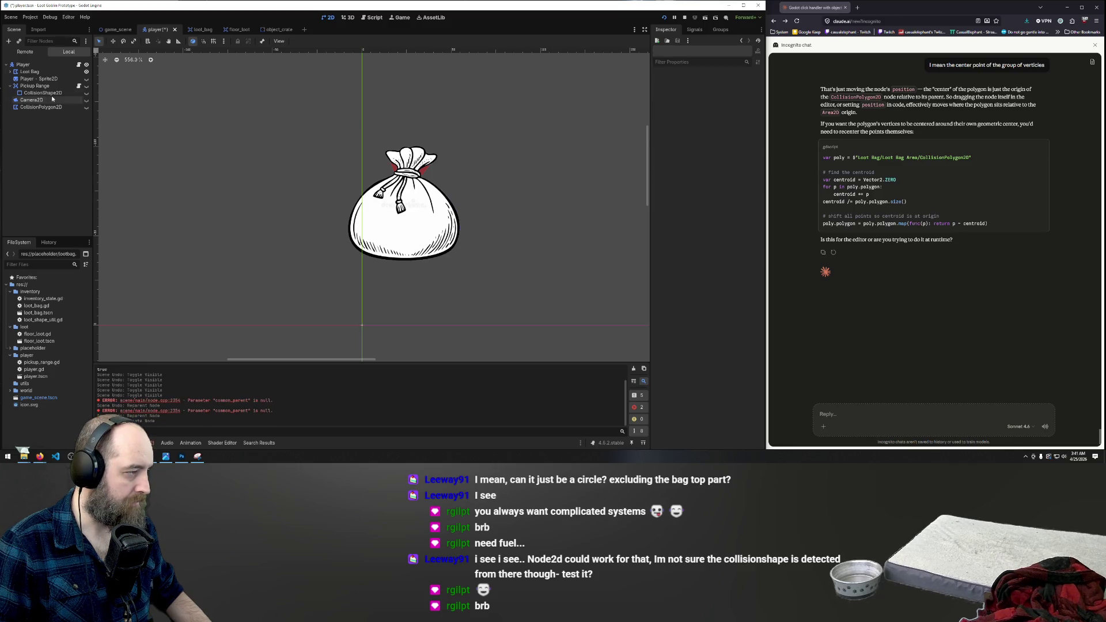
click(34, 72)
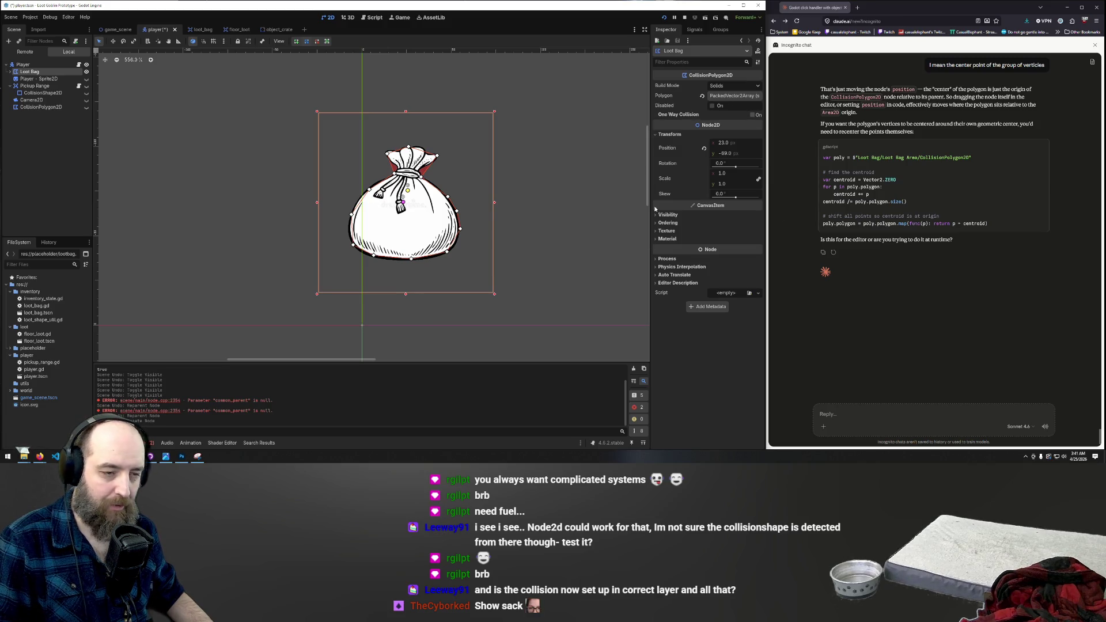
click(87, 78)
click(86, 86)
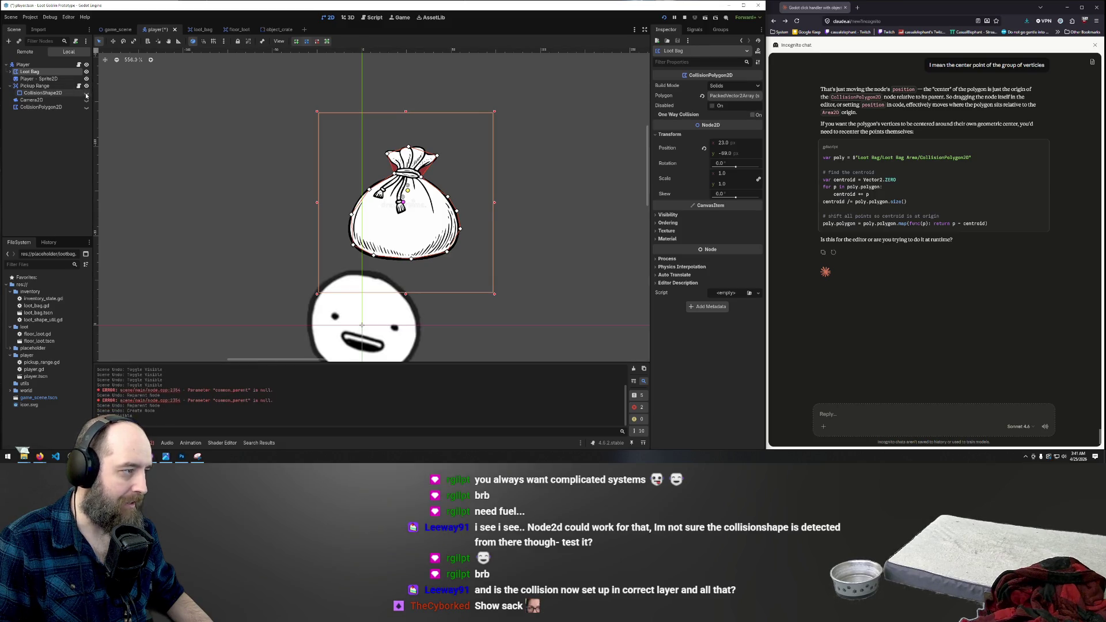
click(87, 93)
click(86, 100)
click(86, 107)
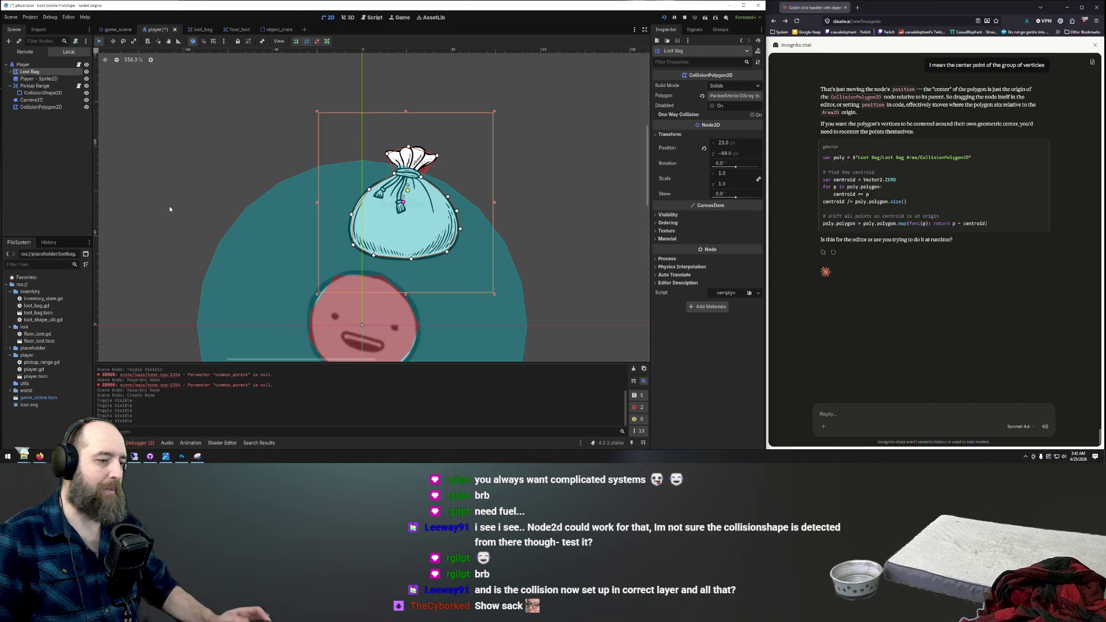
click(338, 291)
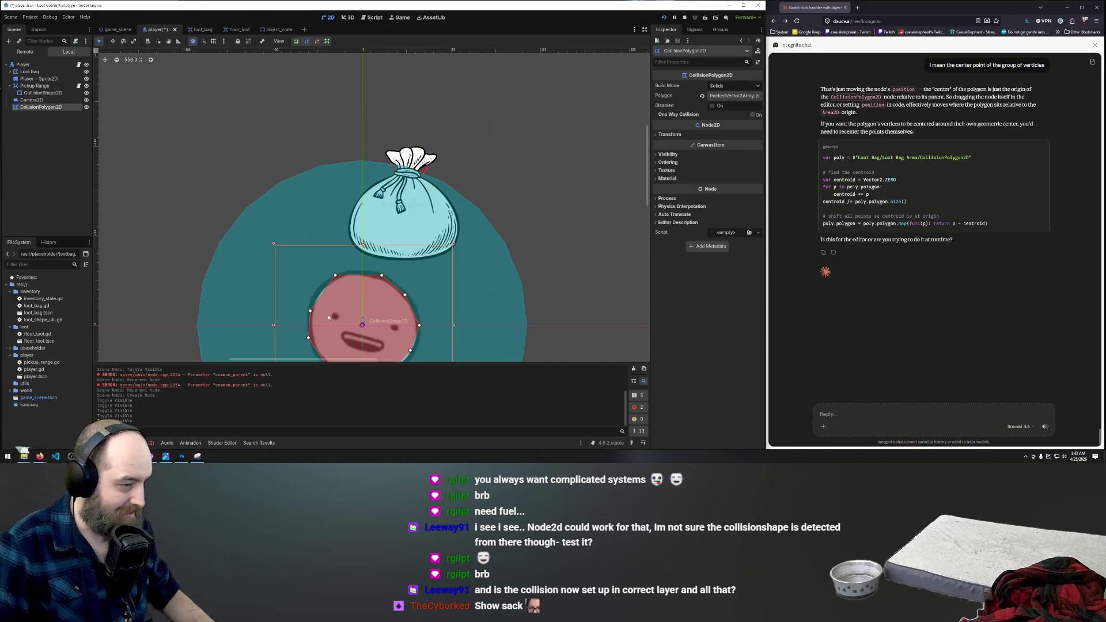
Step: Drag one player collision vertex in around the face and insert an extra edge point
drag(330, 282, 348, 275)
click(348, 281)
scroll(398, 294, down, 6)
scroll(392, 321, up, 7)
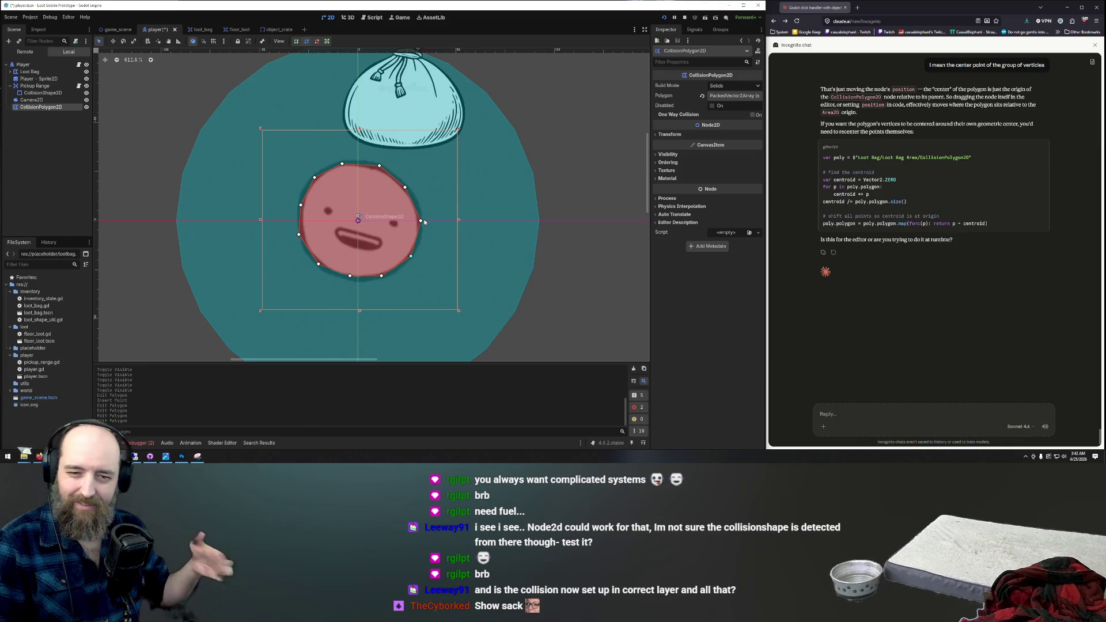
scroll(484, 228, down, 8)
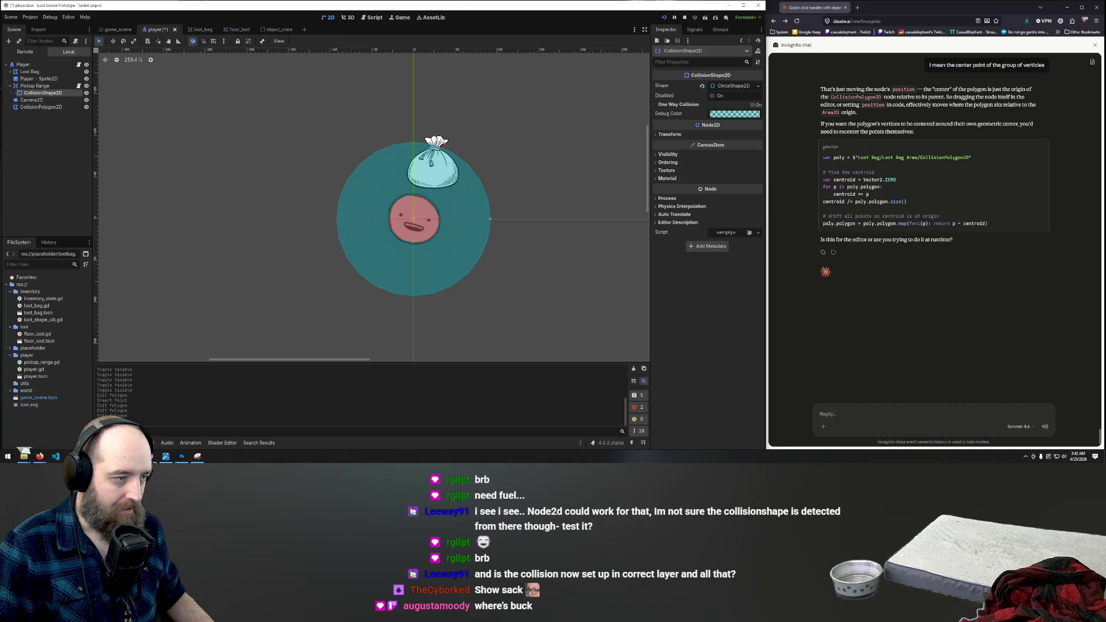
Step: Try moving the bag sprite and the pickup circle, undoing both moves, then reselect the sprite
click(431, 163)
drag(443, 140, 363, 132)
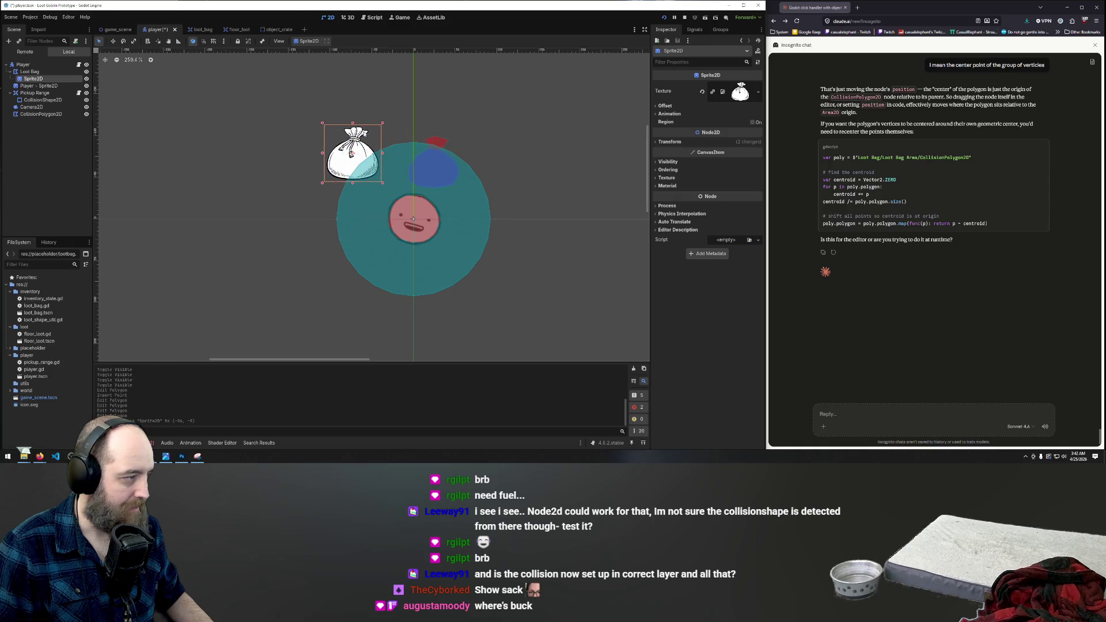
key(ctrl+z)
click(30, 71)
click(9, 71)
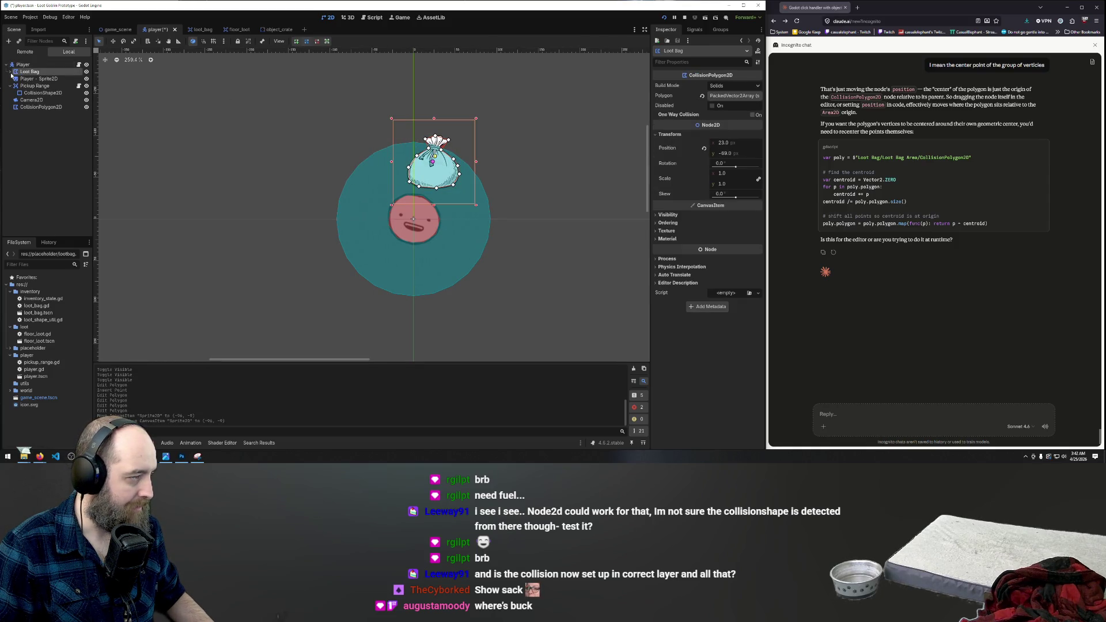
click(10, 71)
click(10, 72)
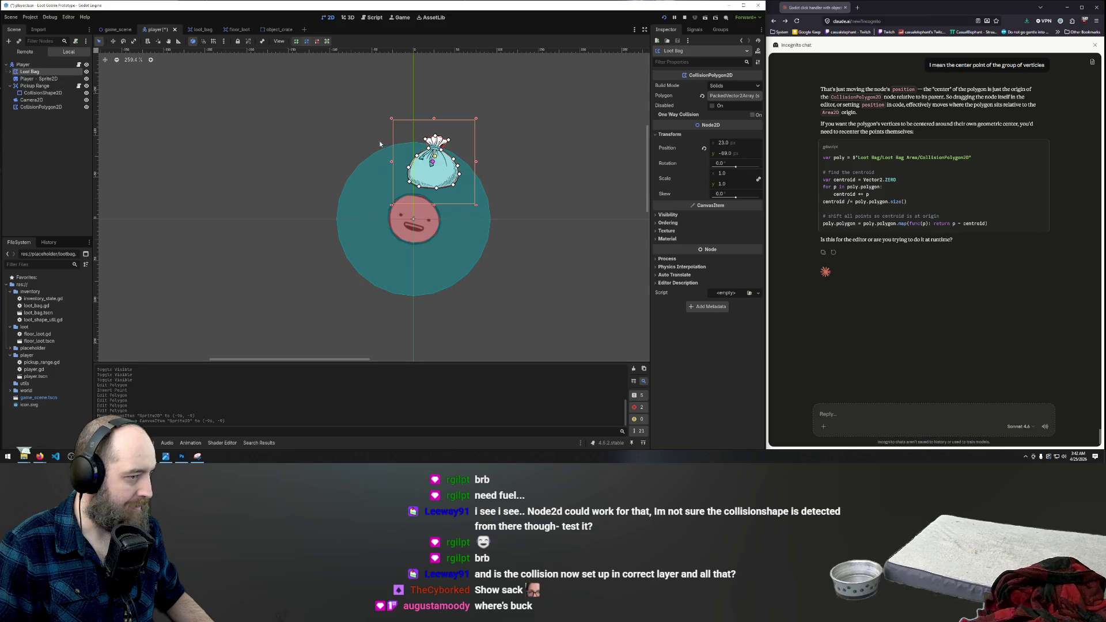
drag(441, 215, 405, 213)
key(ctrl+z)
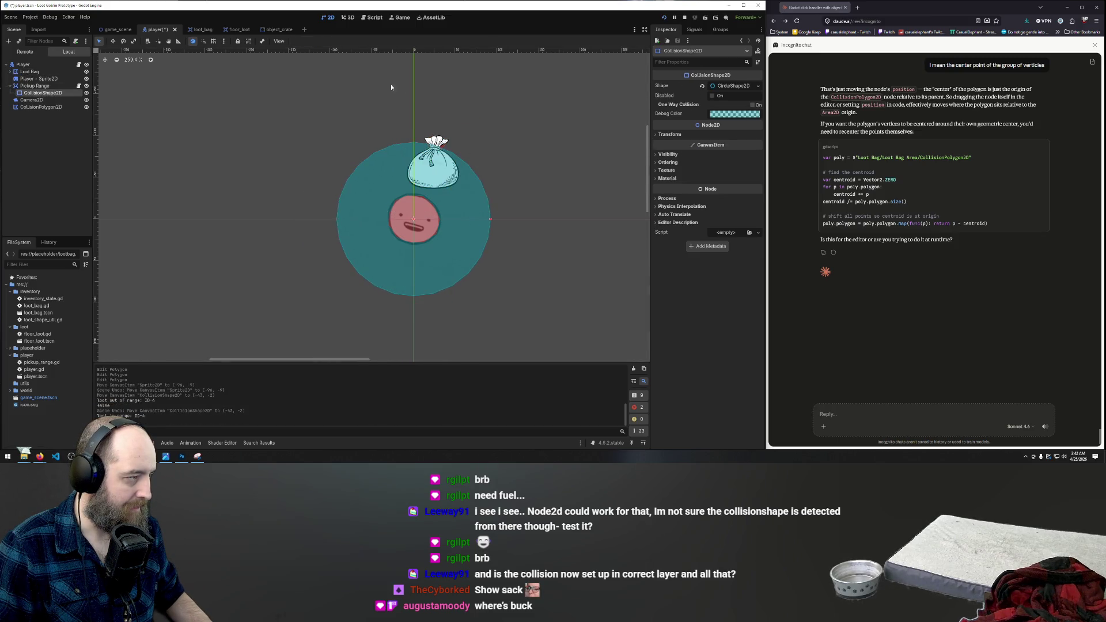
click(453, 139)
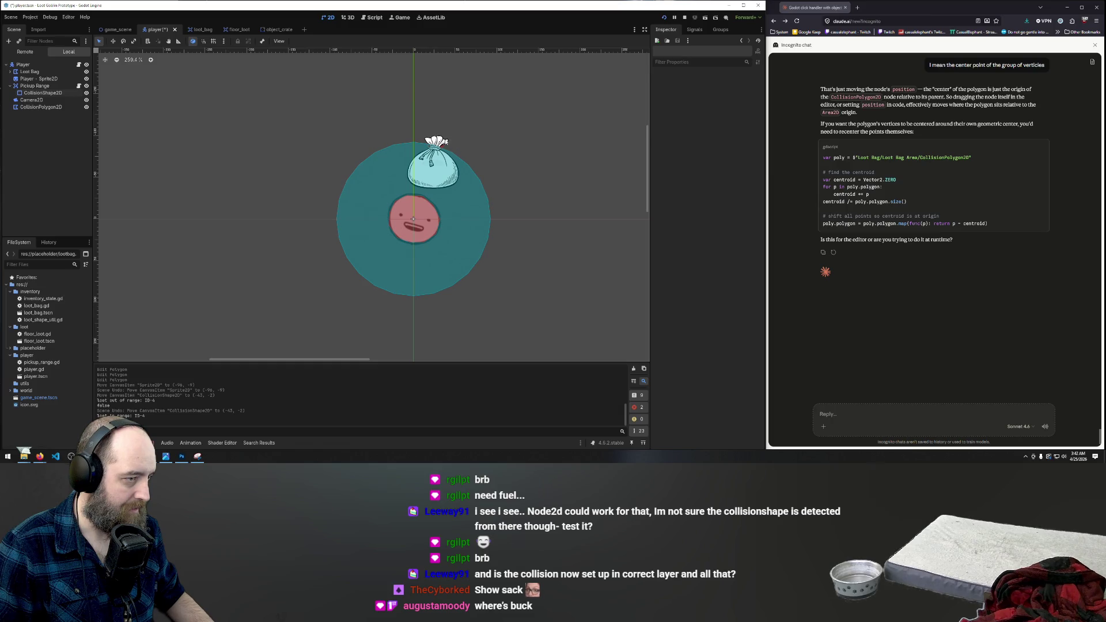
click(447, 141)
Step: Select the Loot Bag node and, in Move mode, drag it down-left onto the player's face
click(30, 73)
key(w)
mouse_move(443, 168)
mouse_down()
mouse_move(406, 203)
mouse_move(414, 209)
mouse_up()
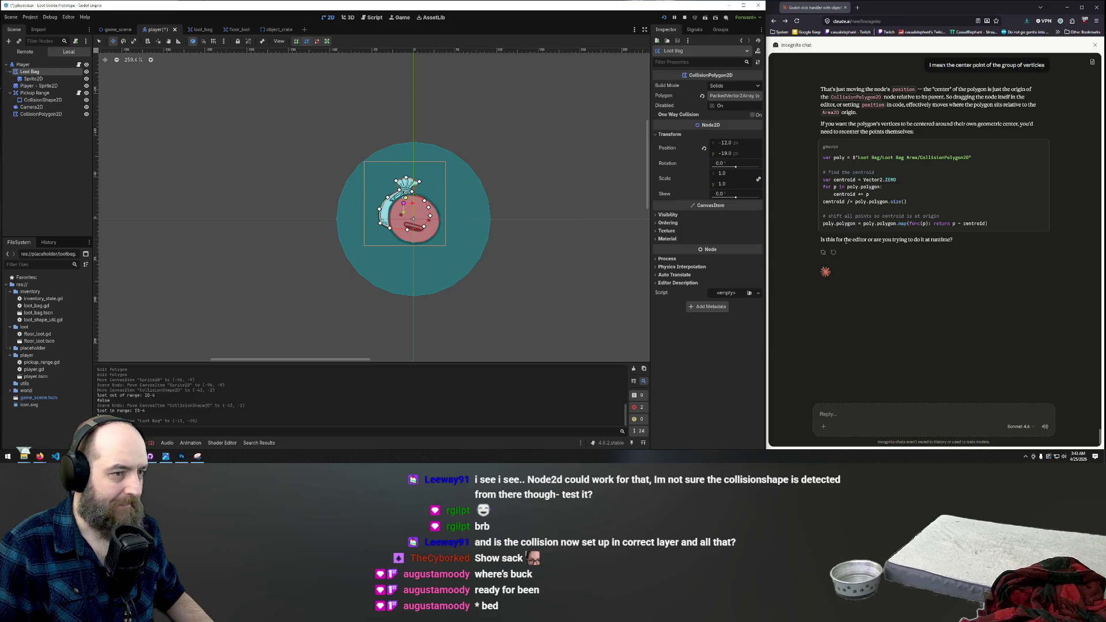
click(865, 415)
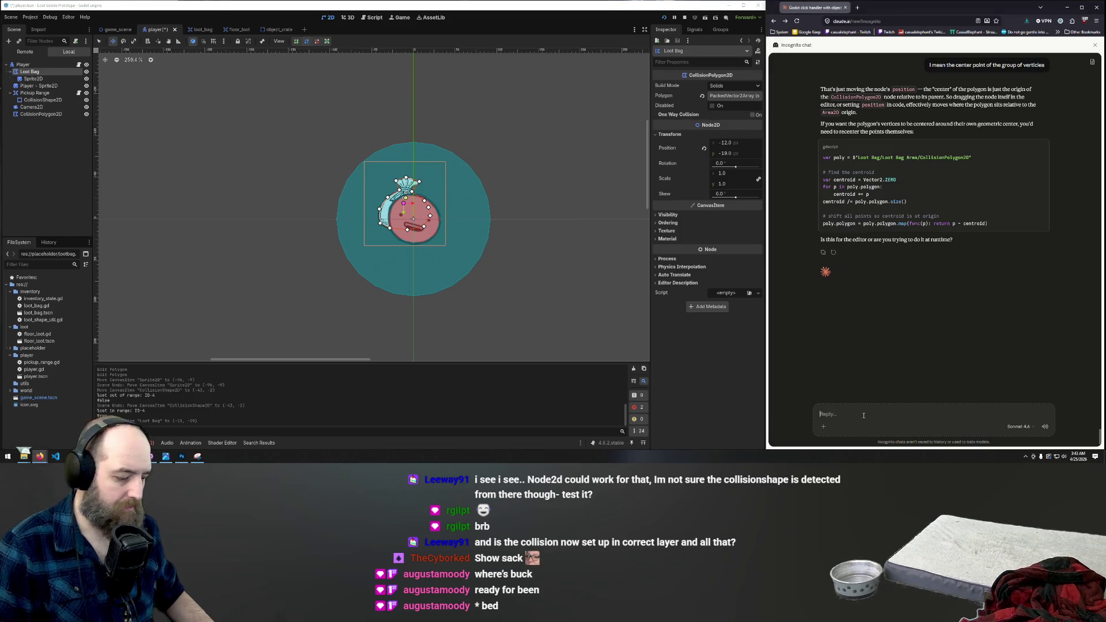
Step: Tell Claude the bag is being edited in the editor, checking the bag's nodes in Godot
text(this is in the editor)
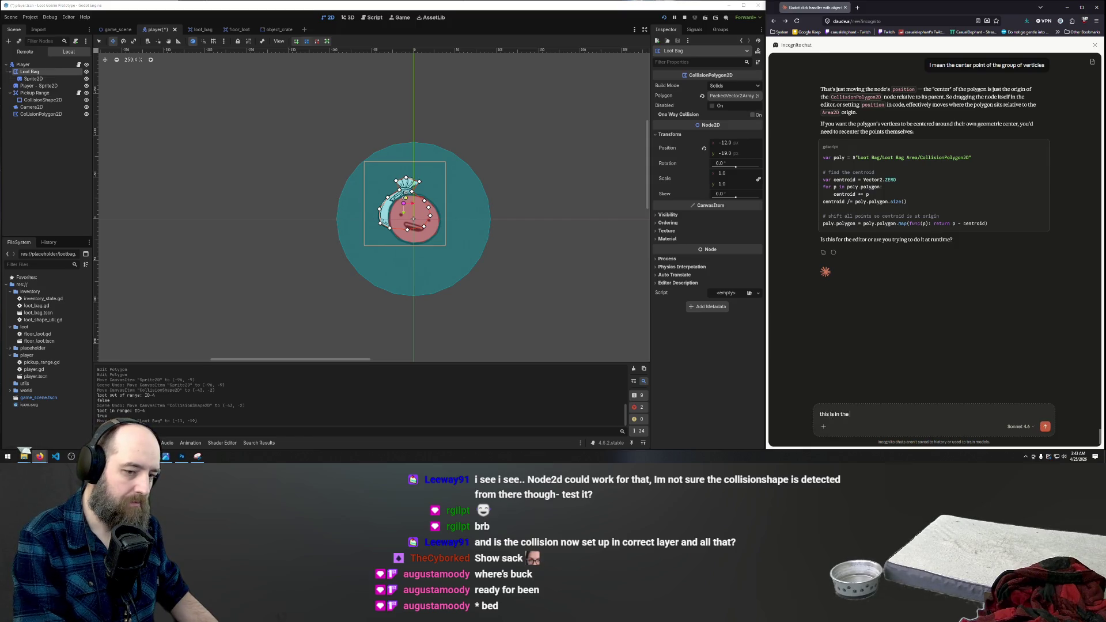
key(Return)
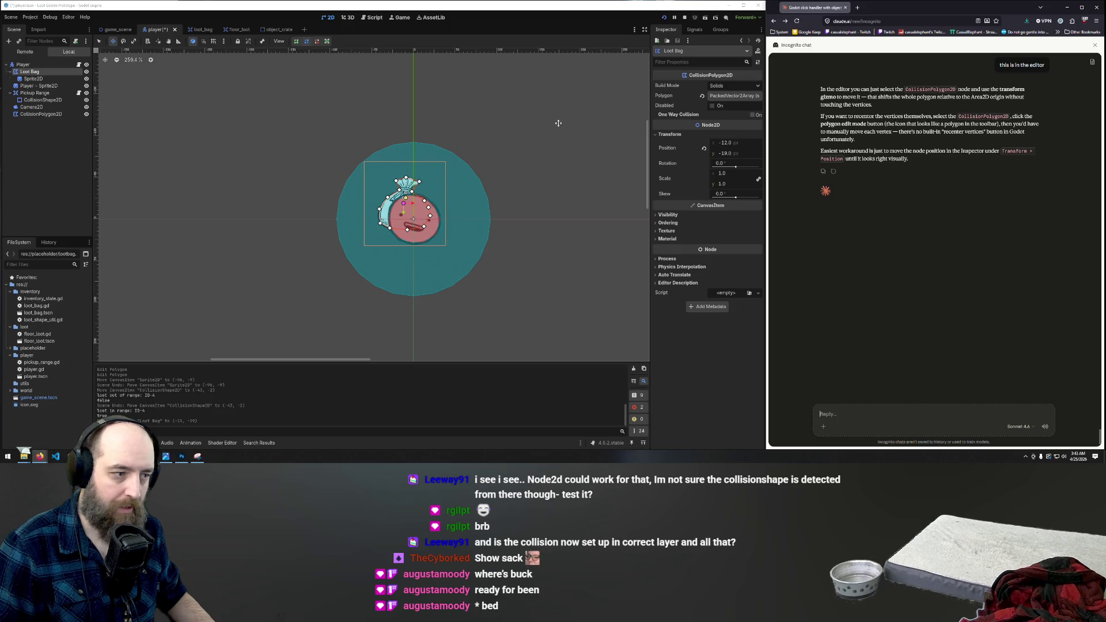
click(33, 78)
click(34, 71)
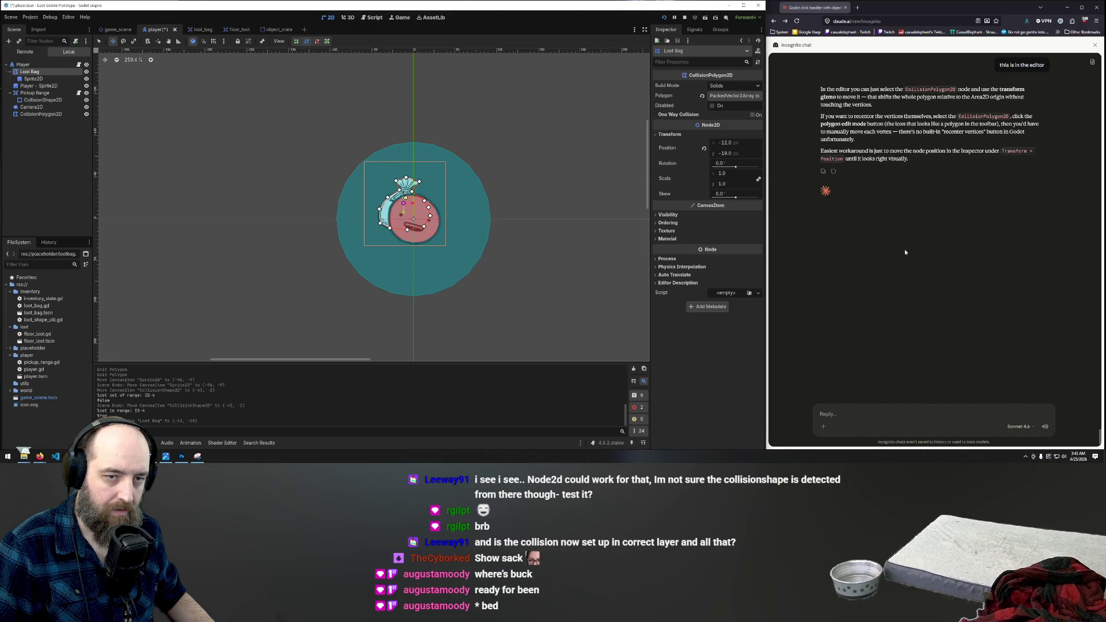
scroll(911, 237, up, 1)
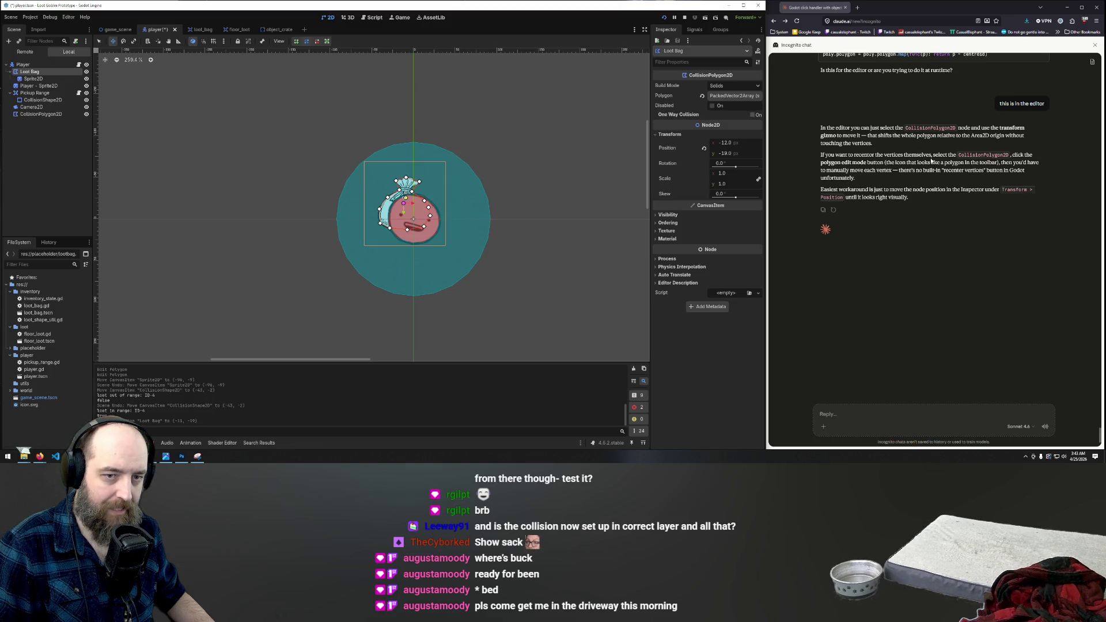
Step: Reply to Claude that the bag is connected to the player
click(862, 402)
text(no its neste)
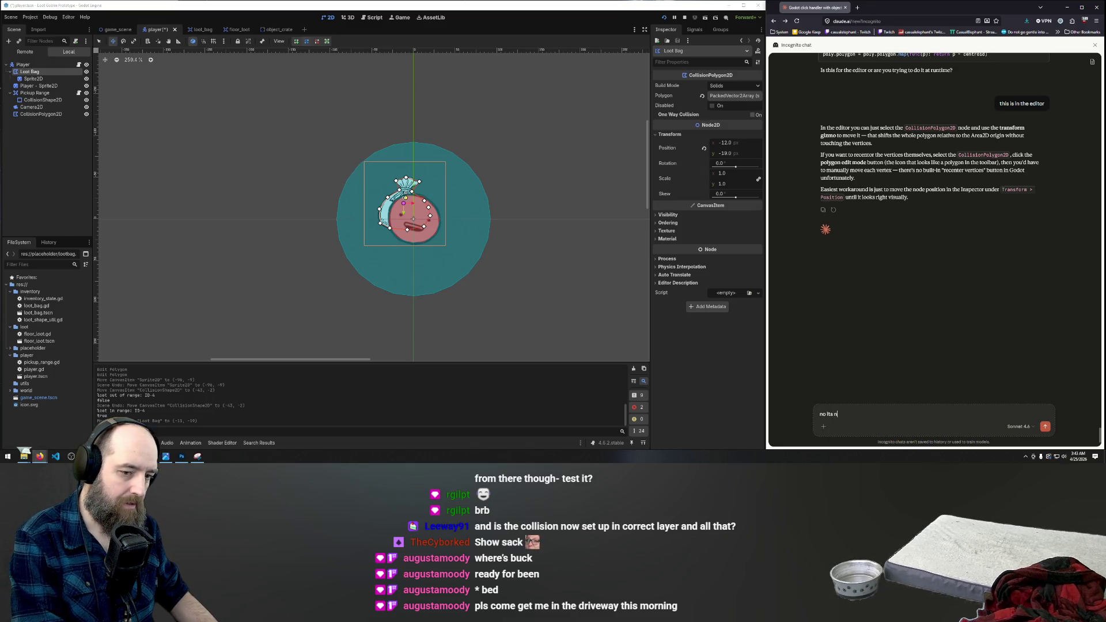
text(d in the)
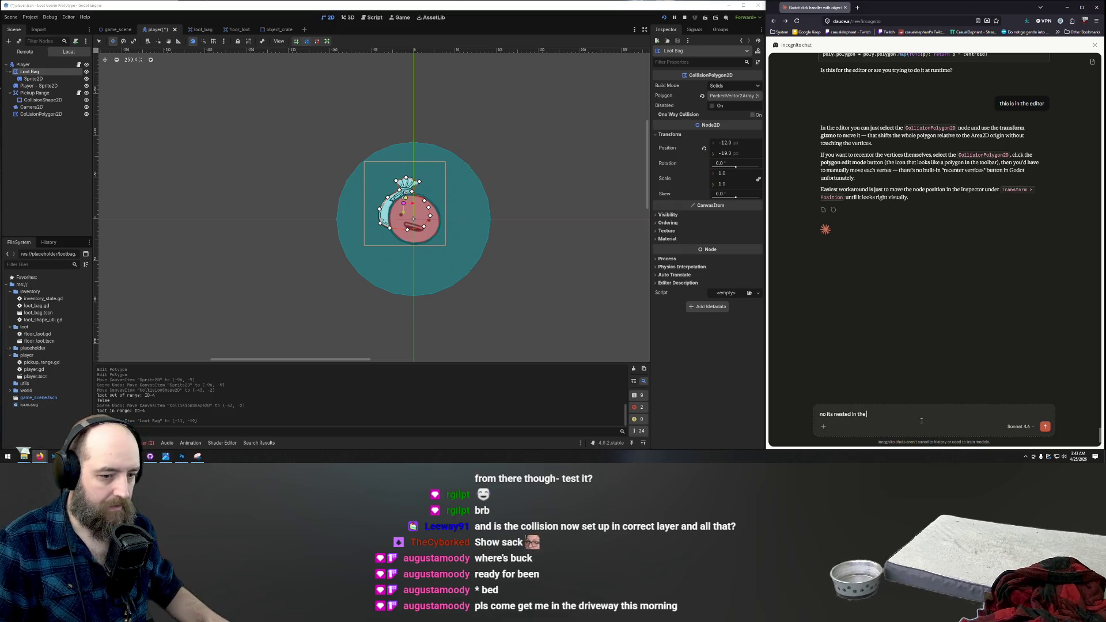
triple_click(831, 415)
text(no its connected to the pla)
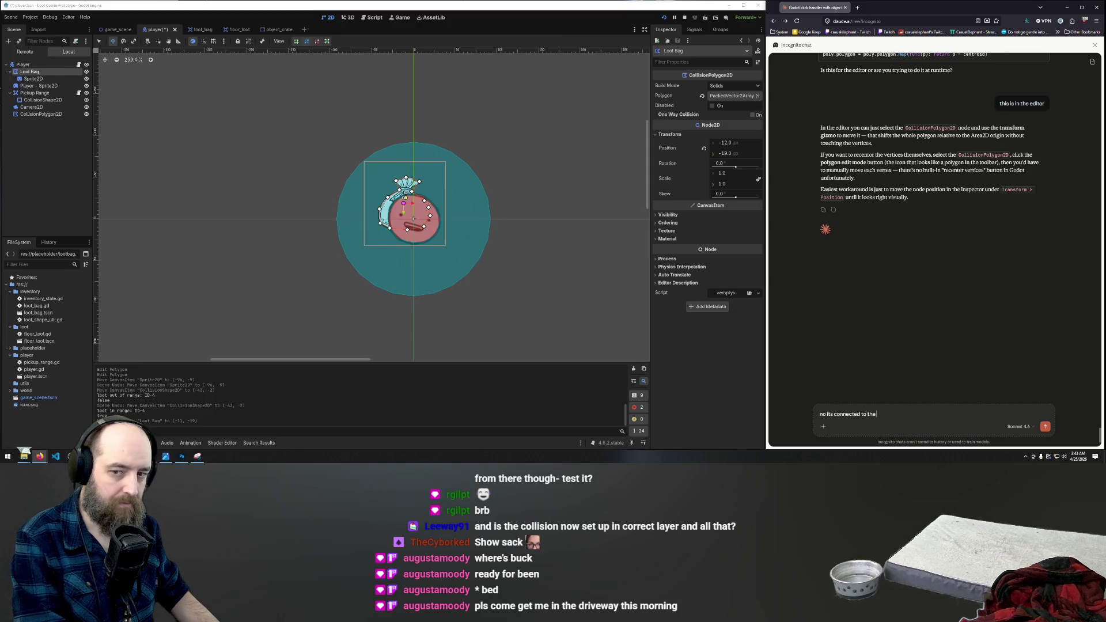
text(yer)
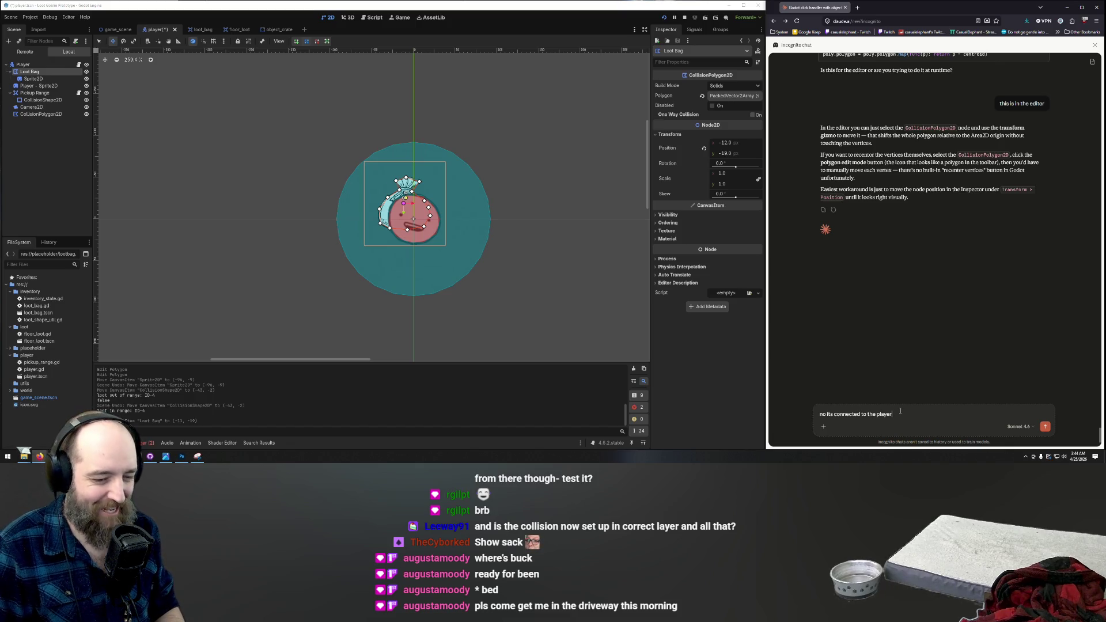
key(Return)
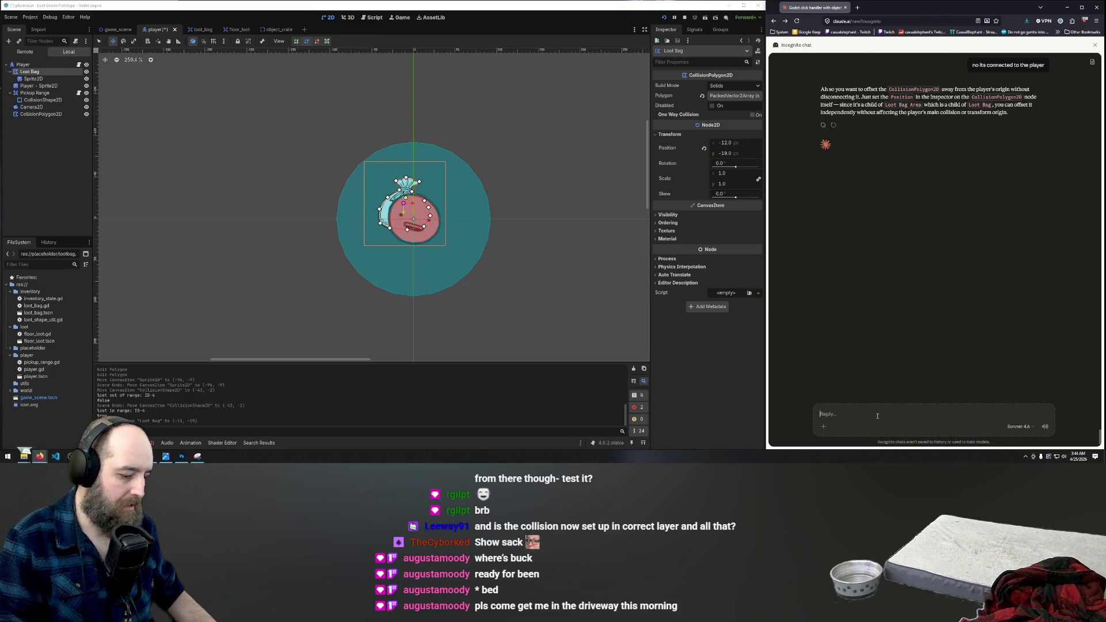
Step: Ask Claude to make the bag scale from a lower center point, then launch the game
text(It need the bag to )
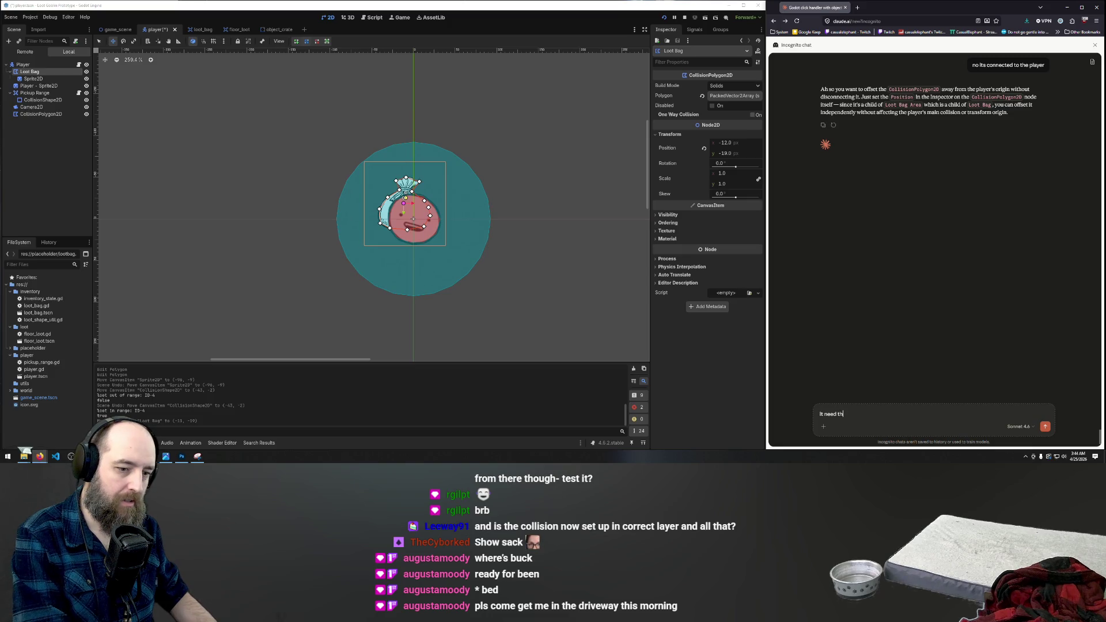
text(scale from a lower c)
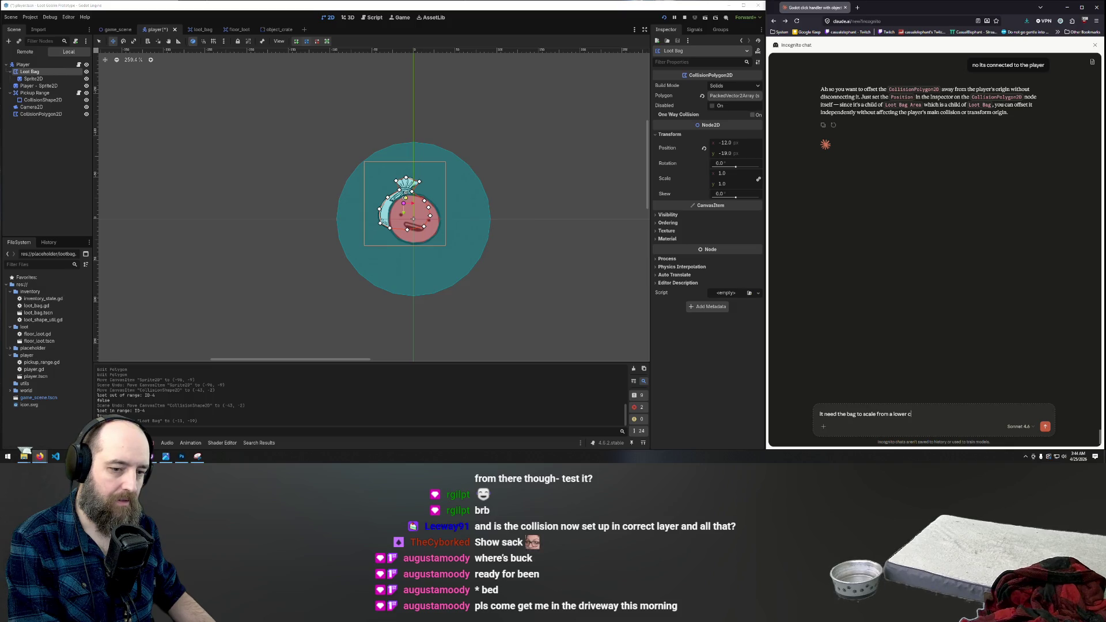
text(enter point)
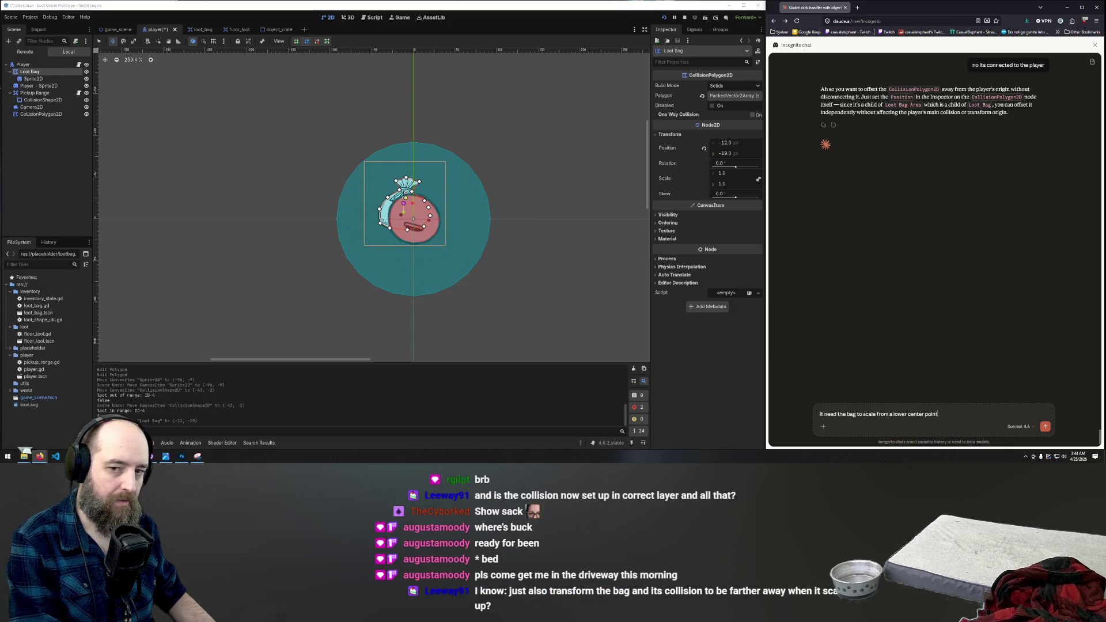
key(Return)
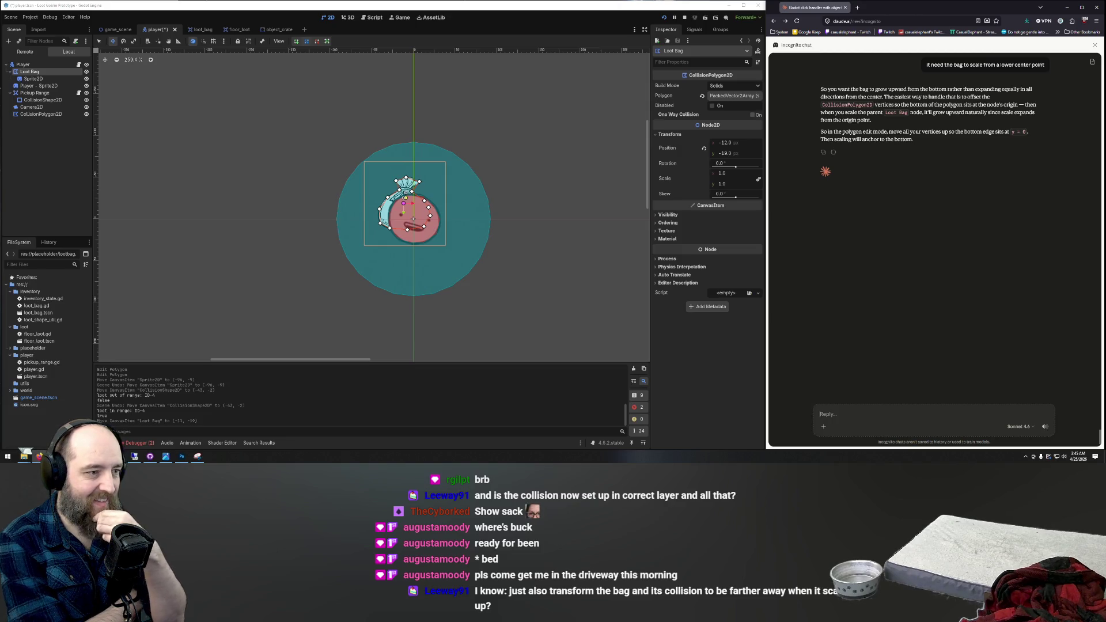
key(F5)
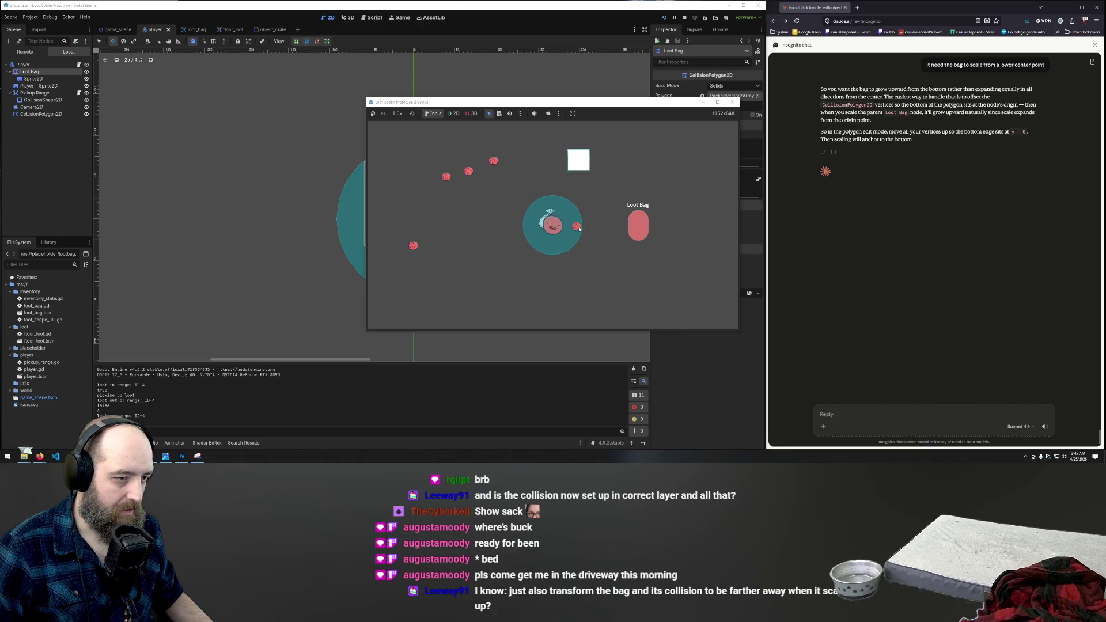
Step: Collect several red loot dots into the Loot Bag and begin a reply about the shifting origin
click(577, 226)
click(515, 190)
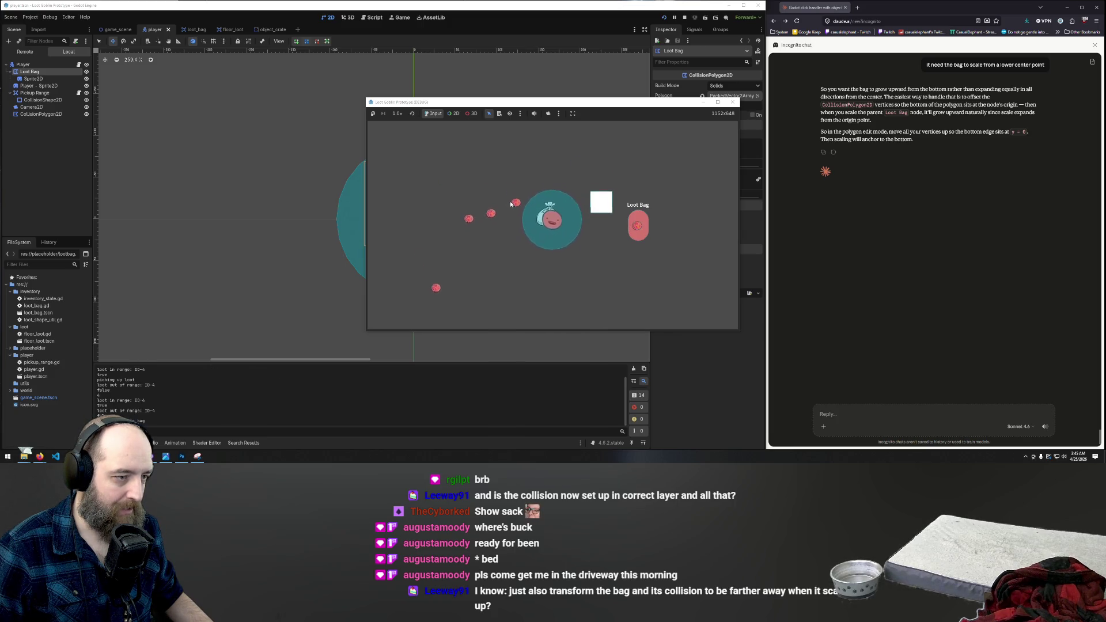
click(517, 209)
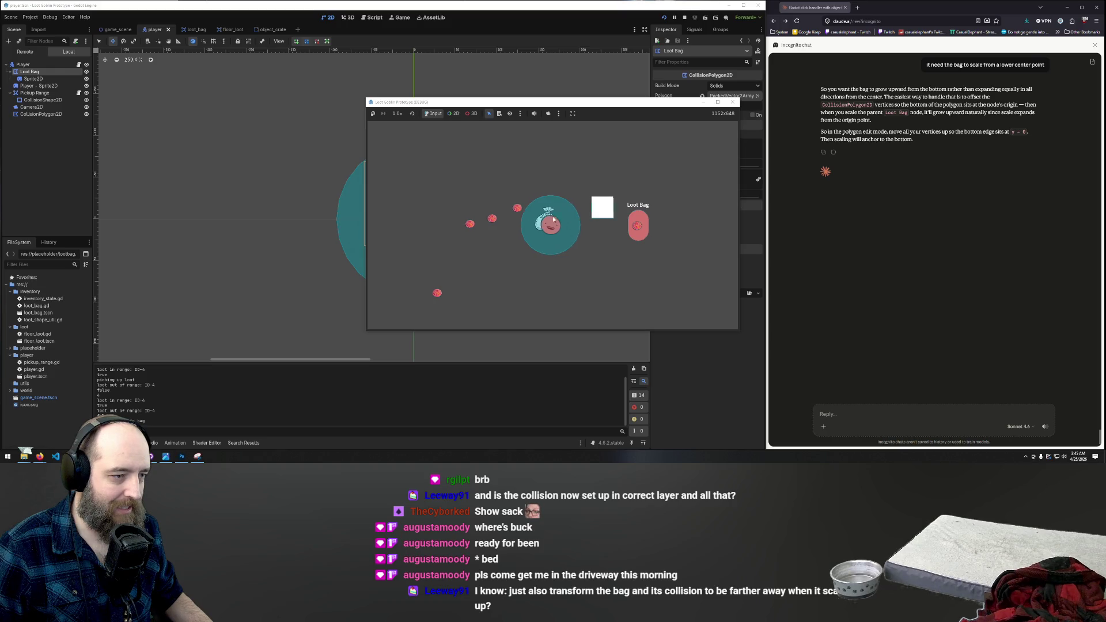
click(641, 221)
click(508, 226)
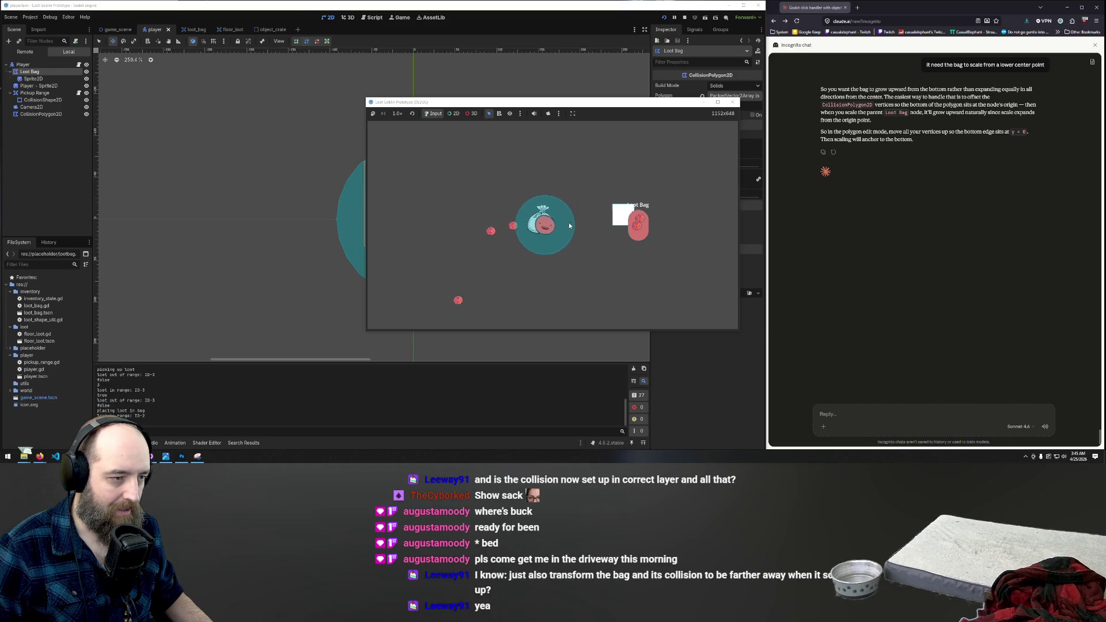
click(643, 226)
click(646, 230)
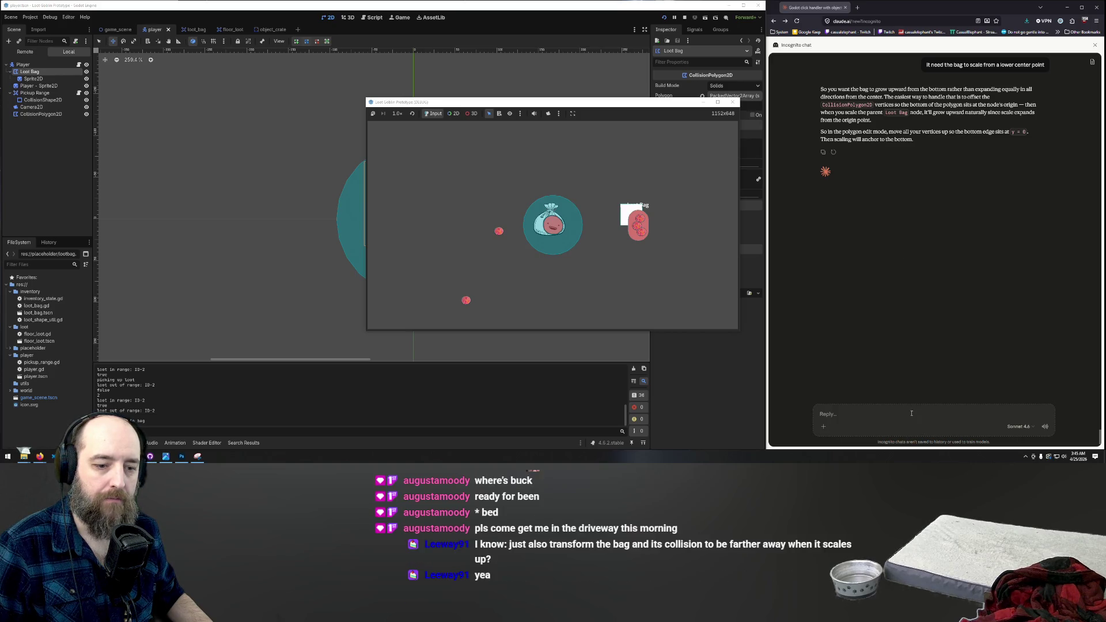
text(It dynamically seems to cha)
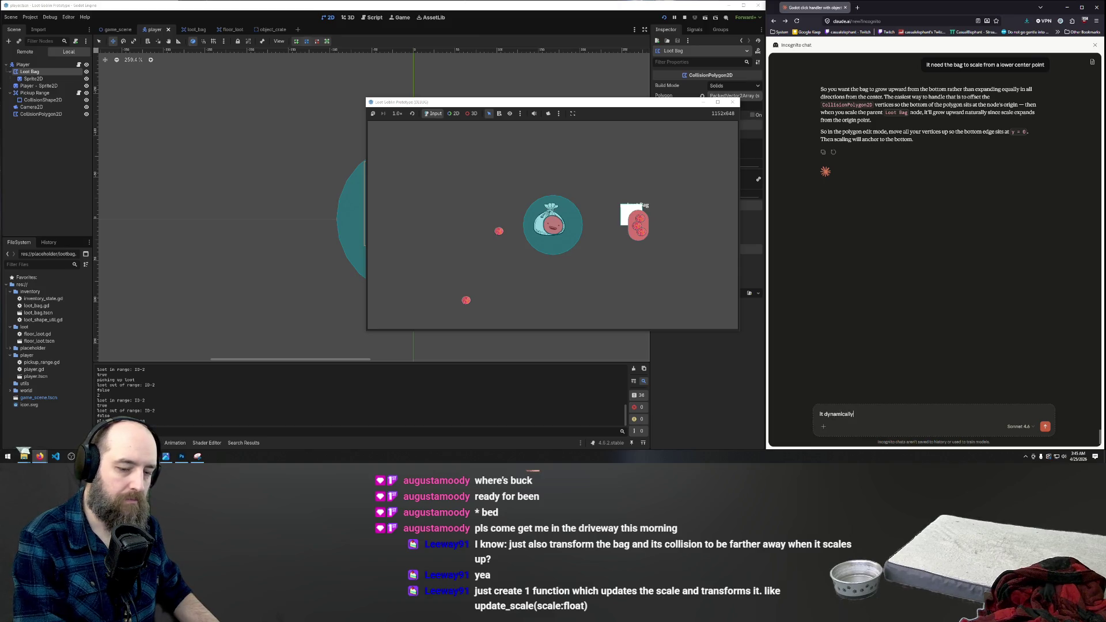
text(nge t)
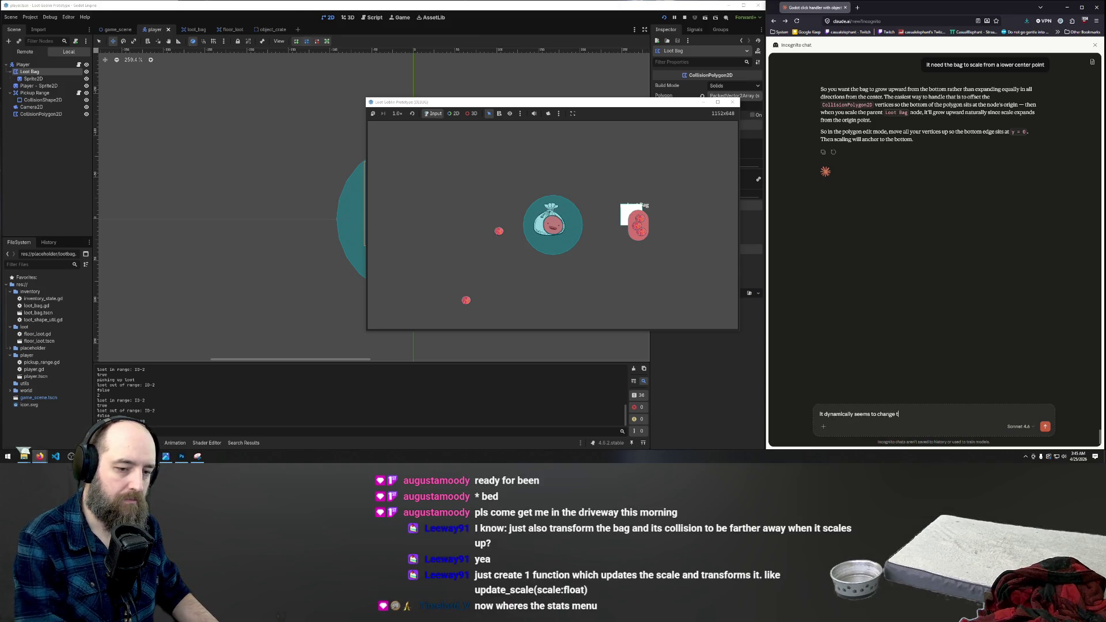
text(he origin though)
Step: Send 'It dynamically seems to change the origin though' and select the bag sprite in Godot
key(Return)
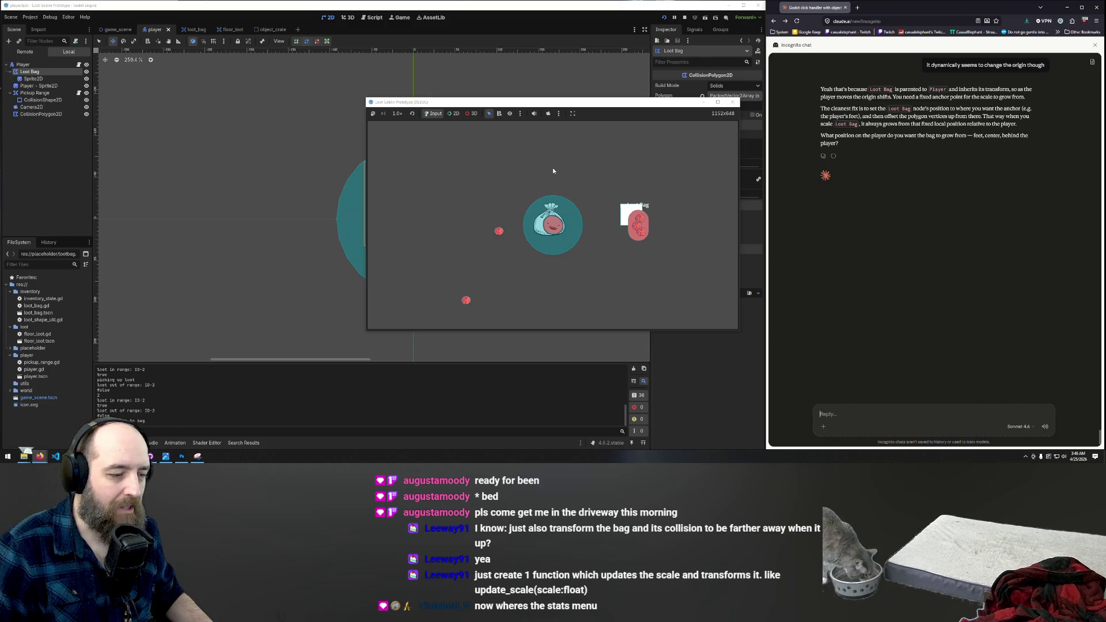
click(37, 79)
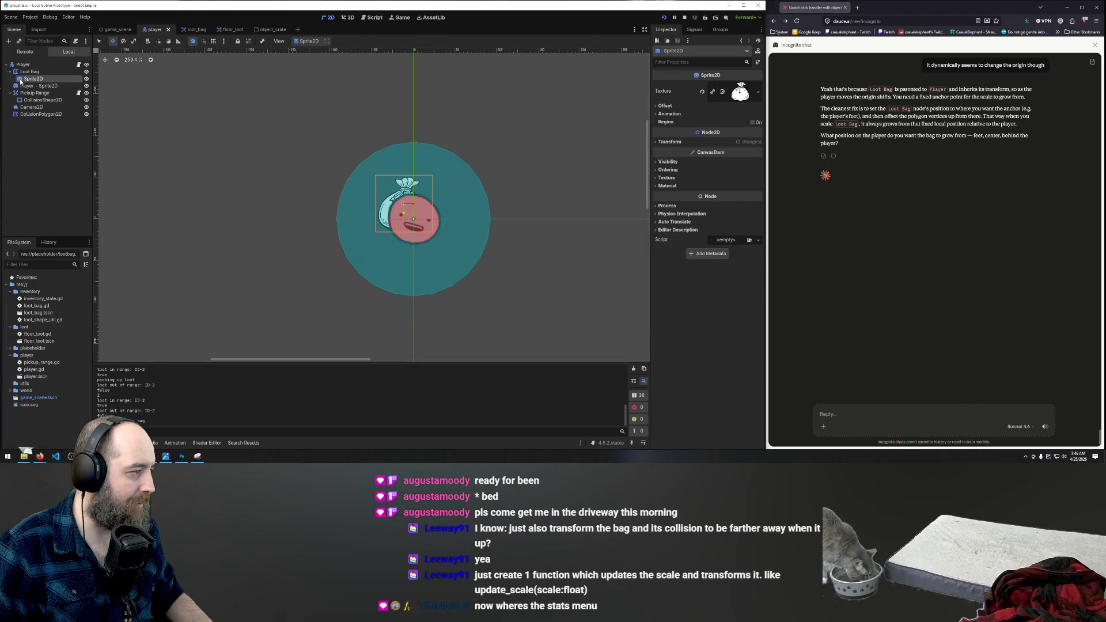
Step: Hide the bag sprite and select the Loot Bag polygon, trying and undoing a vertex move
scroll(399, 207, up, 5)
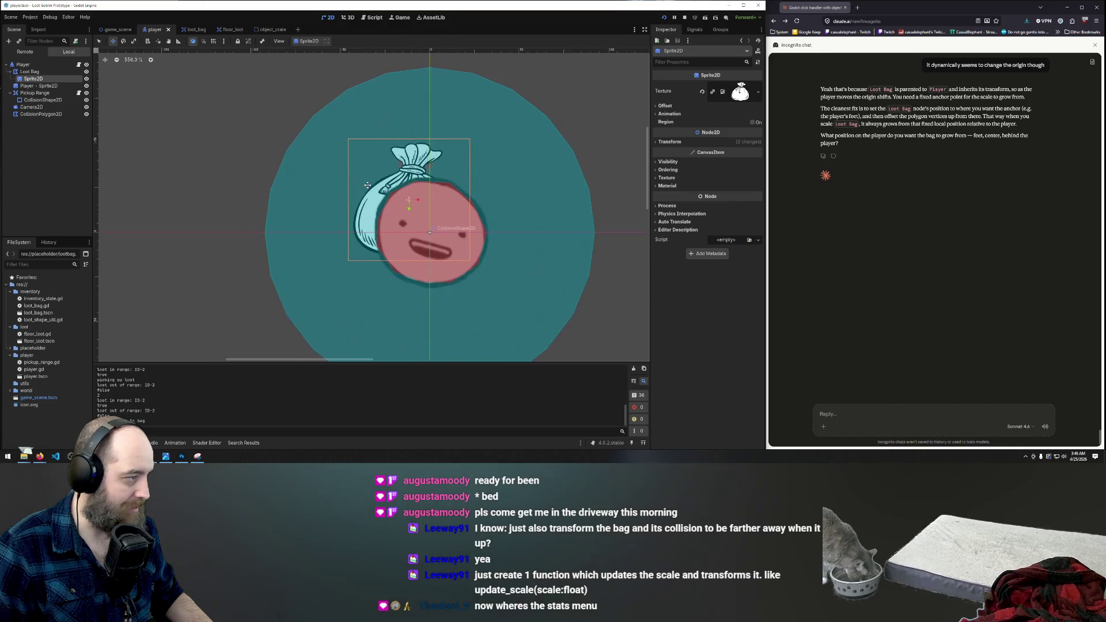
scroll(367, 185, up, 1)
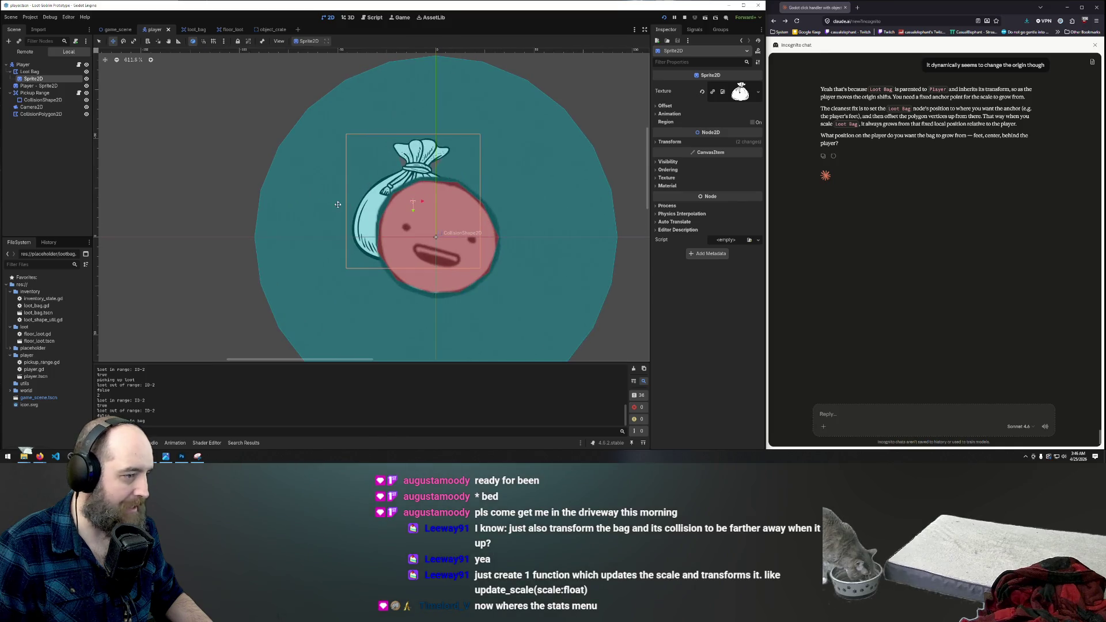
click(87, 79)
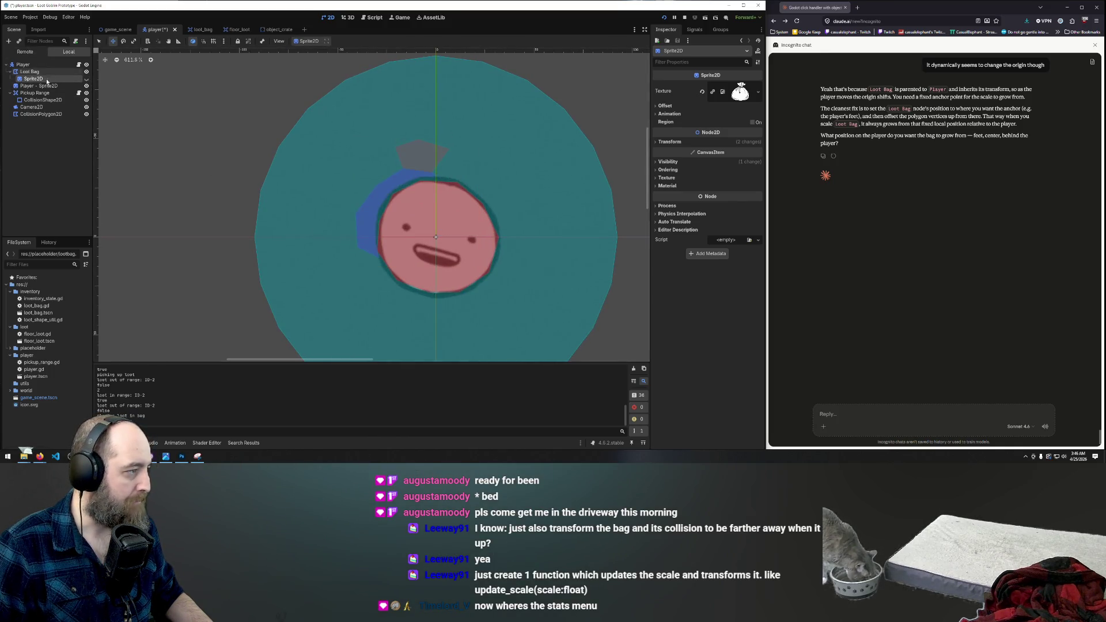
click(30, 72)
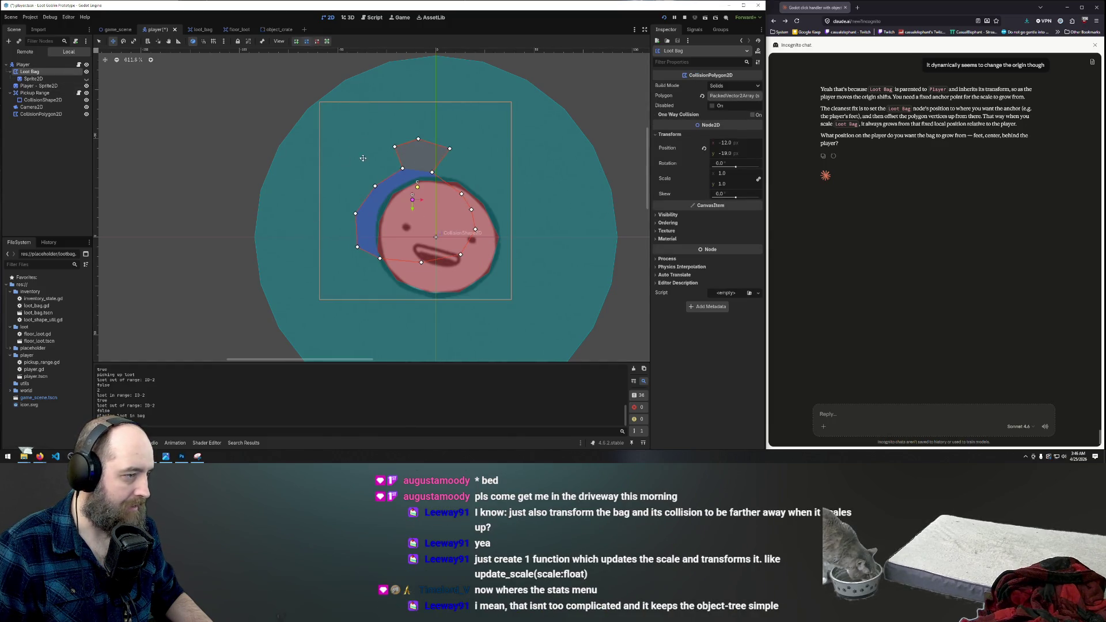
click(98, 41)
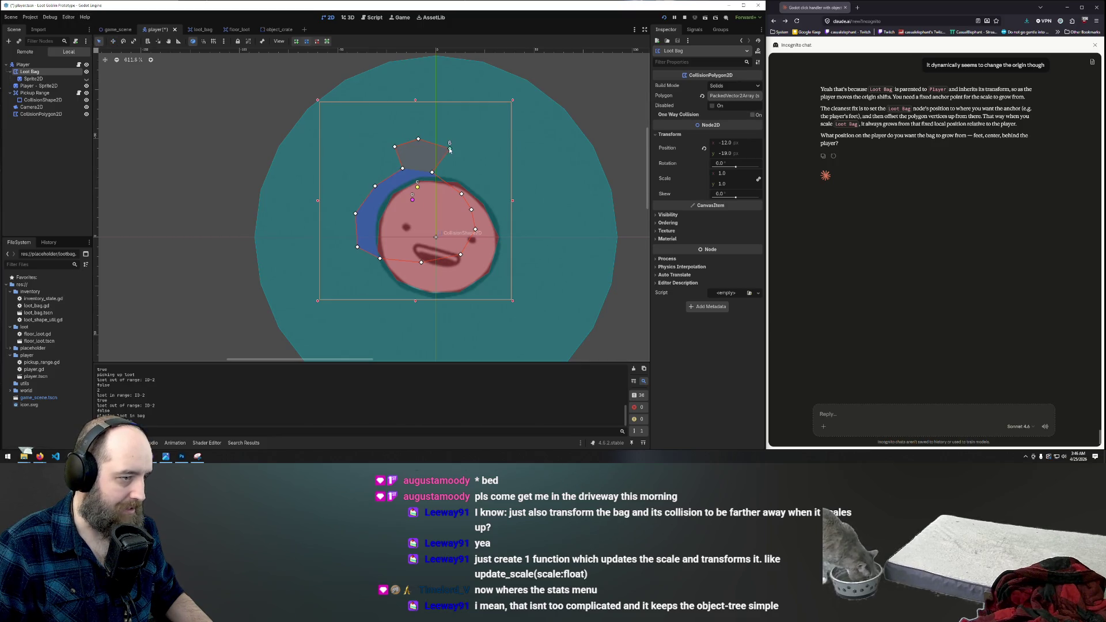
key(ctrl+z)
key(ctrl+z)
key(ctrl+z)
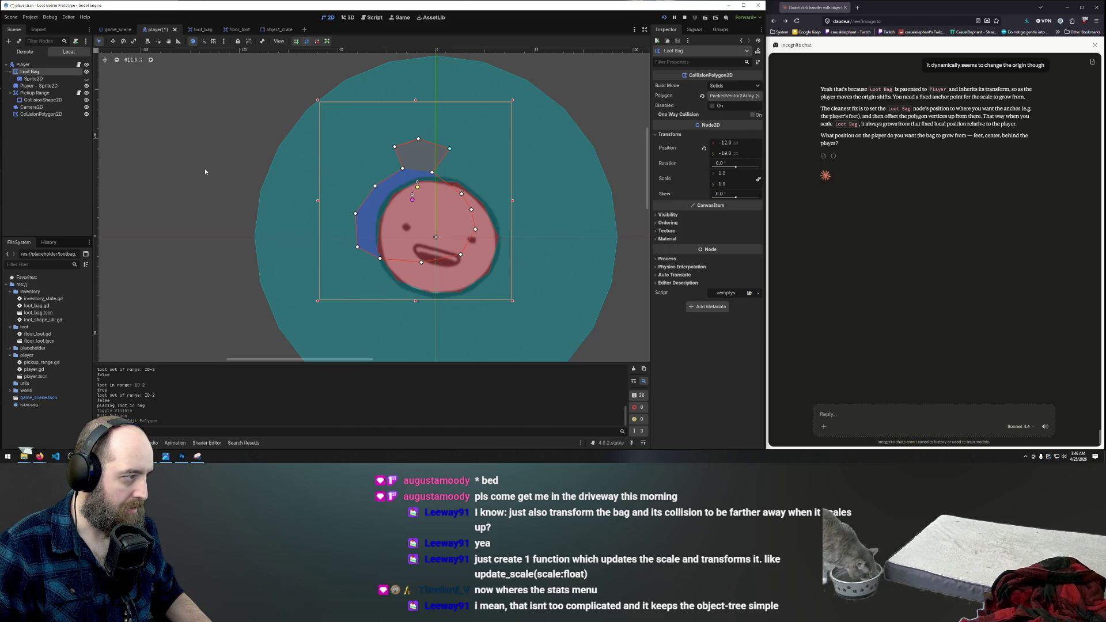
drag(450, 149, 449, 71)
key(ctrl+z)
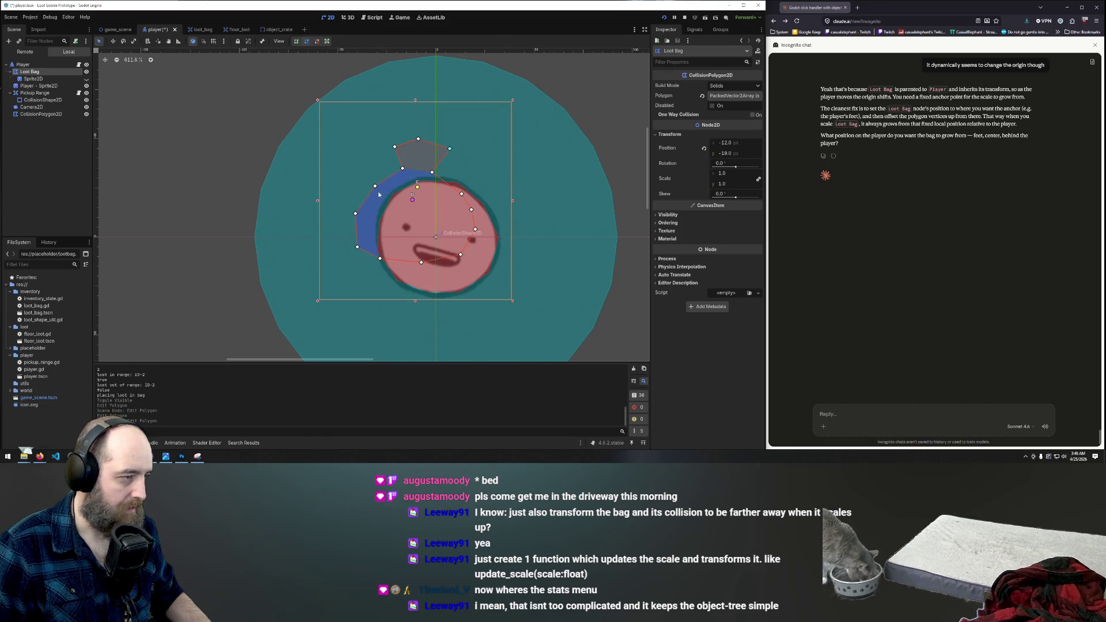
mouse_move(253, 87)
mouse_down()
mouse_move(358, 148)
mouse_move(558, 323)
mouse_up()
Step: Move the Loot Bag polygon up and left to about (-19, -34)
click(444, 223)
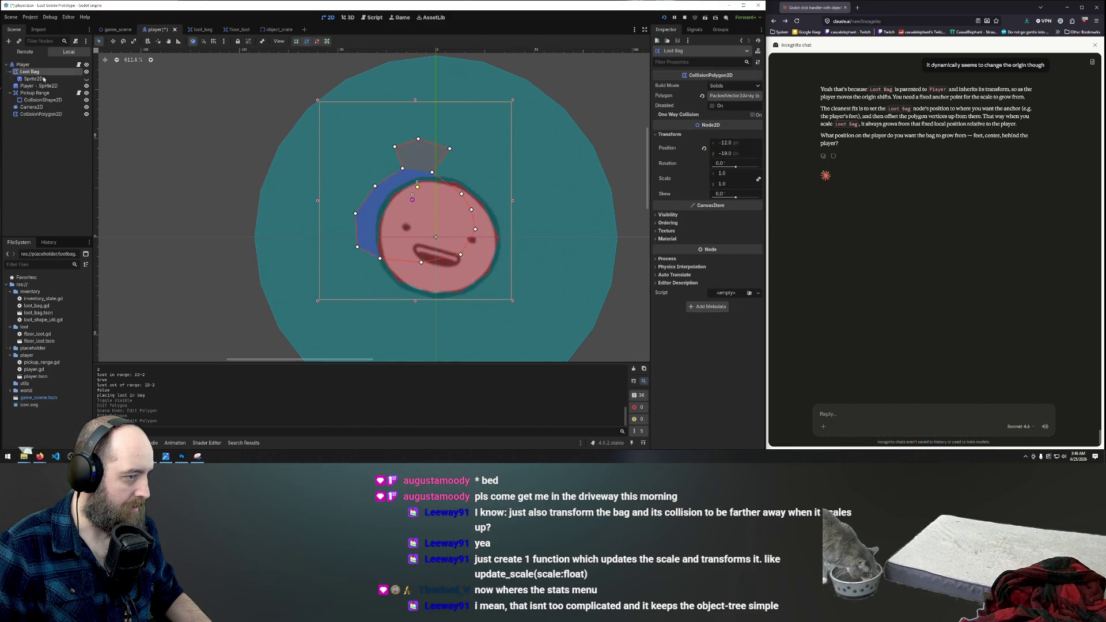
click(418, 174)
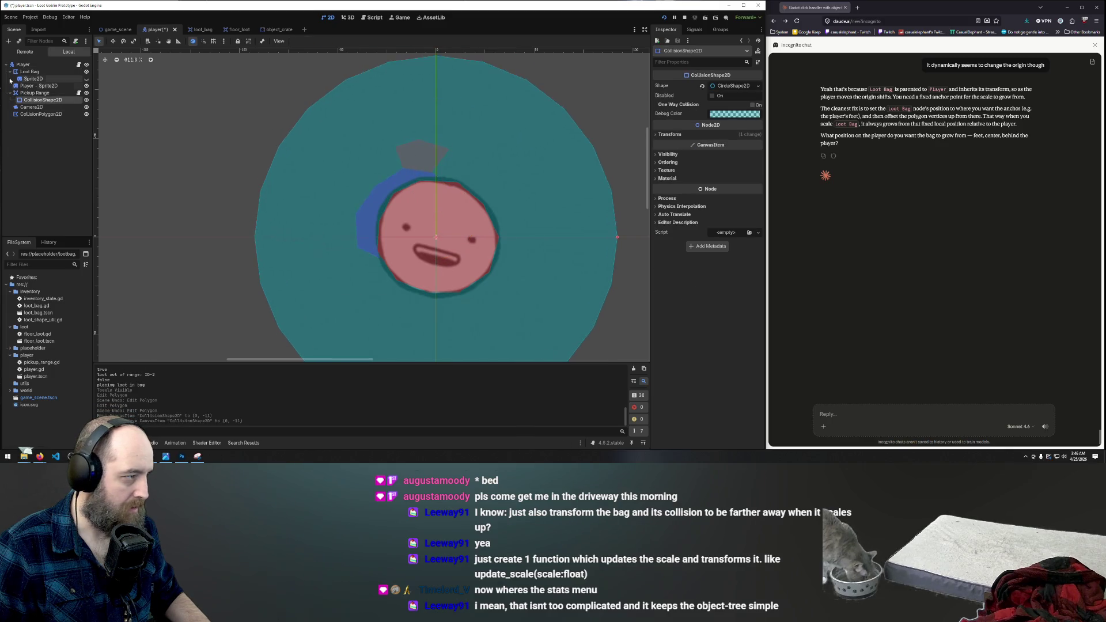
click(30, 72)
key(w)
mouse_move(403, 191)
mouse_down()
mouse_move(397, 174)
mouse_move(396, 197)
mouse_move(393, 166)
mouse_up()
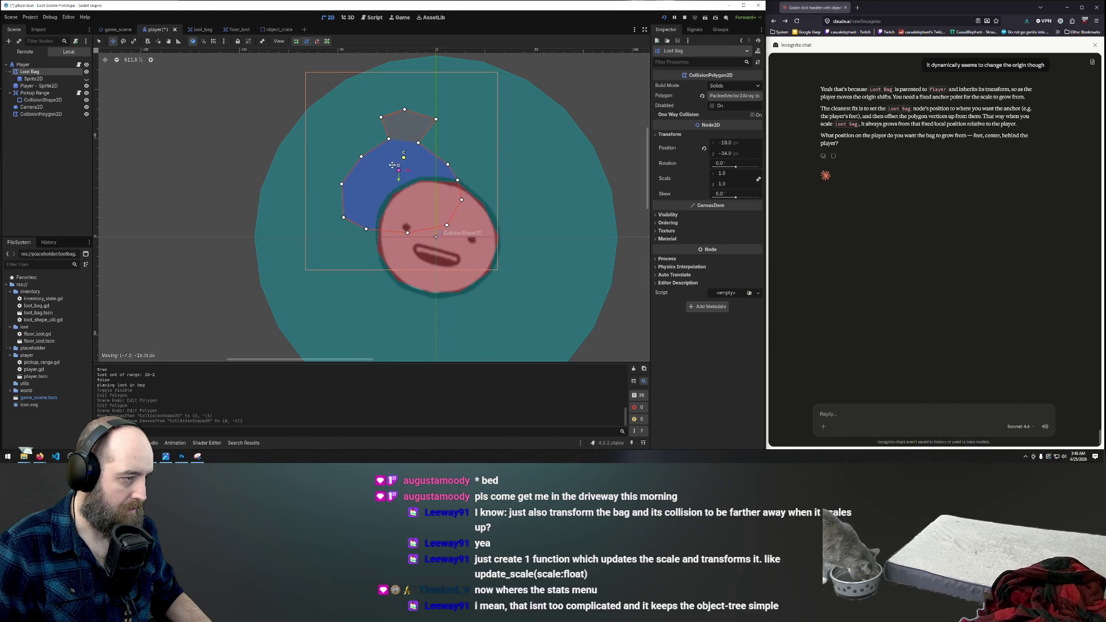
Step: Show the bag sprite again and shift it down-right, undoing a Loot Bag nudge
click(33, 79)
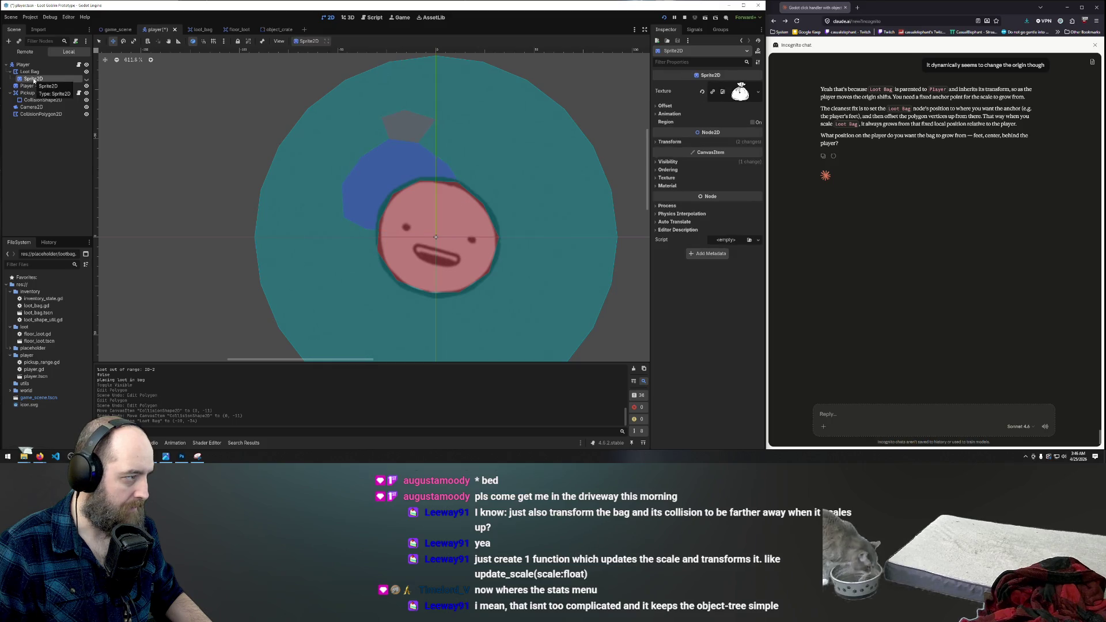
click(87, 79)
drag(372, 188, 384, 233)
click(29, 71)
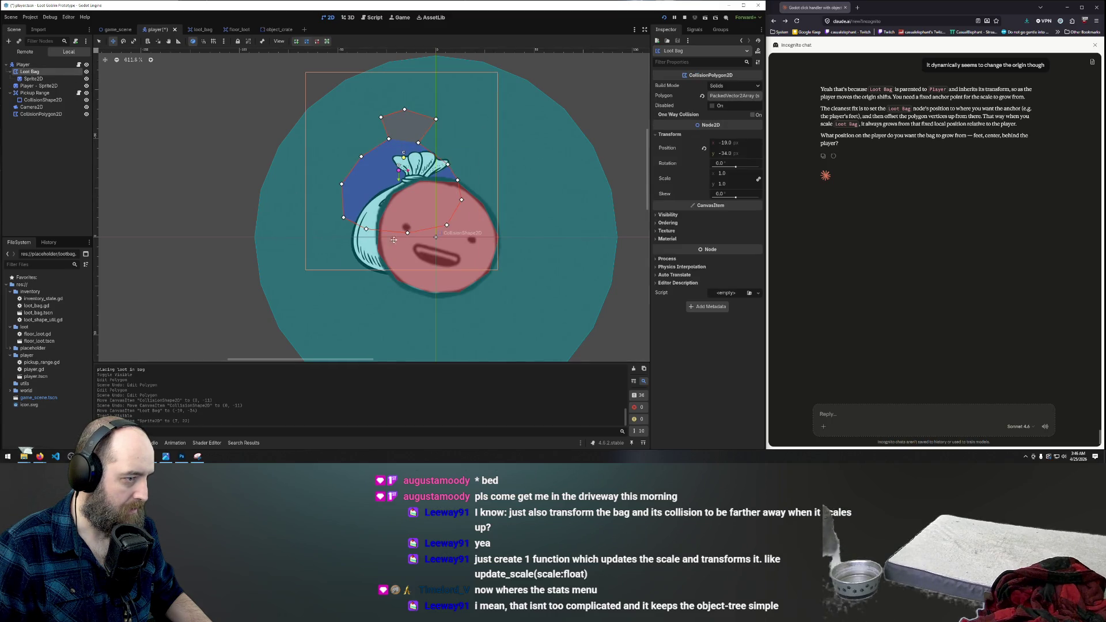
drag(369, 218, 371, 224)
key(ctrl+z)
key(q)
Step: Try lowering polygon points and shifting the pickup circle, then undo those edits
drag(408, 233, 415, 275)
drag(366, 230, 377, 270)
drag(343, 219, 343, 218)
click(343, 218)
click(344, 218)
key(ctrl+z)
key(ctrl+z)
key(ctrl+z)
key(ctrl+z)
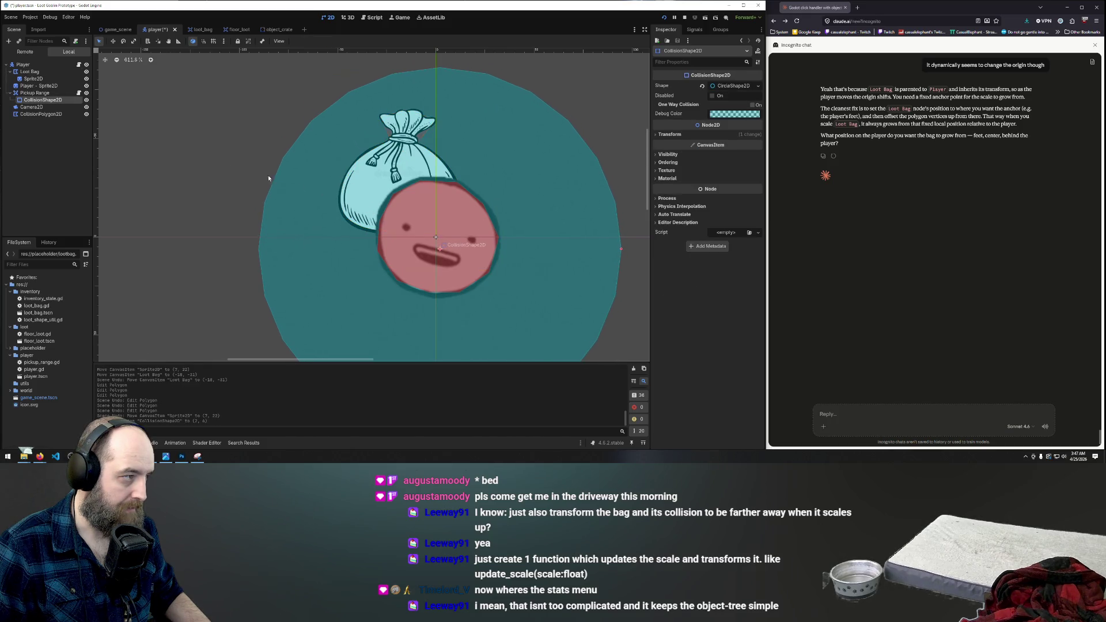
click(33, 77)
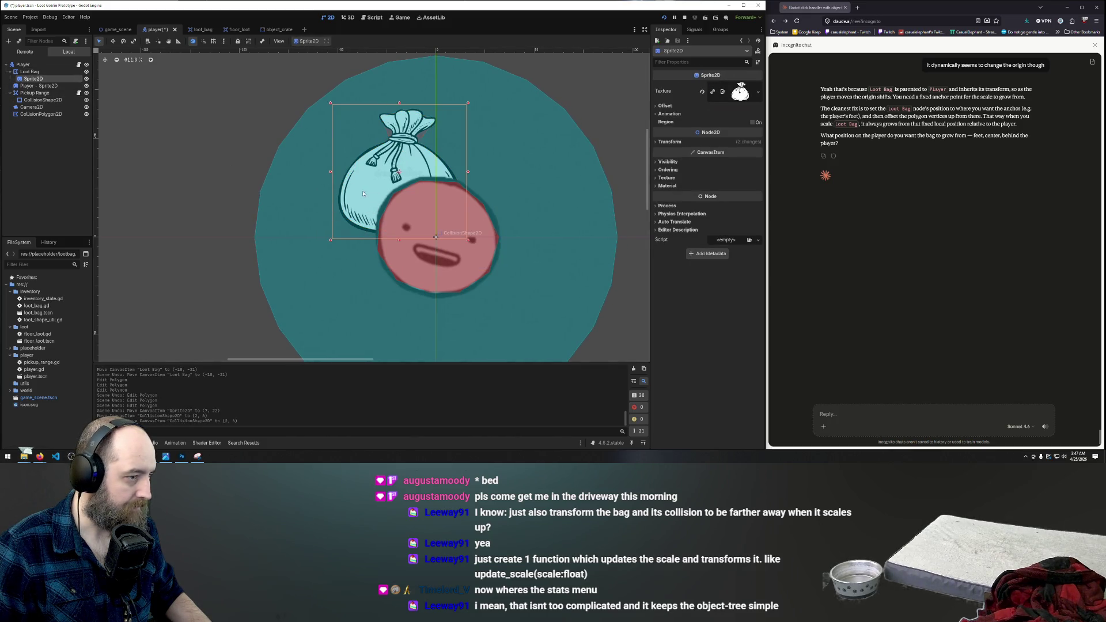
key(ctrl+z)
drag(306, 196, 310, 209)
key(ctrl+z)
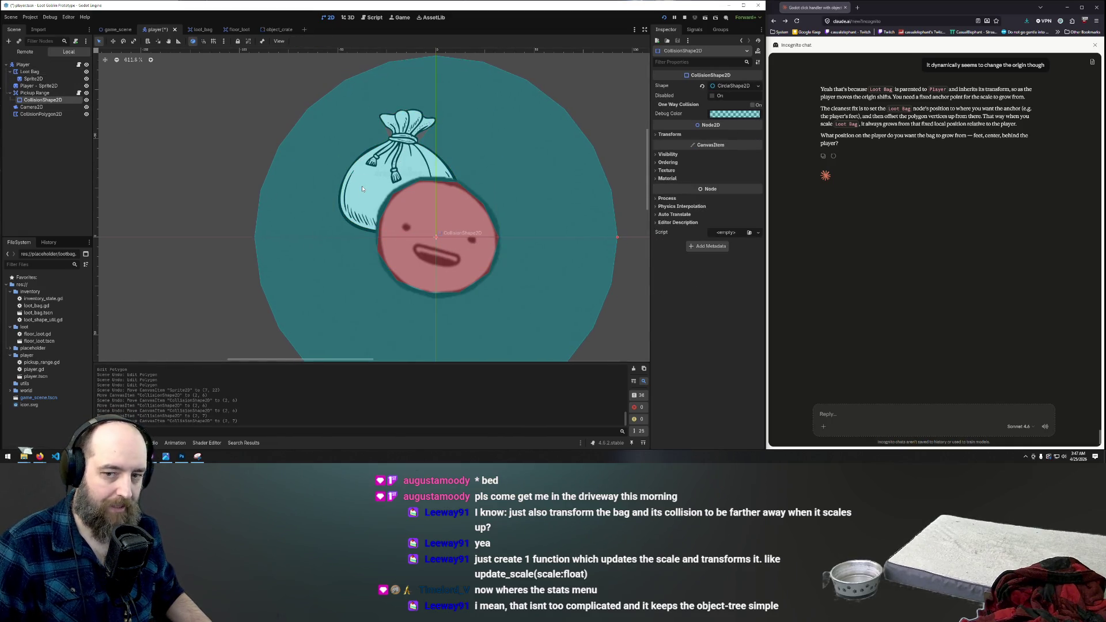
Step: Reposition the bag sprite, settling it back near its origin above-left of the face
click(30, 71)
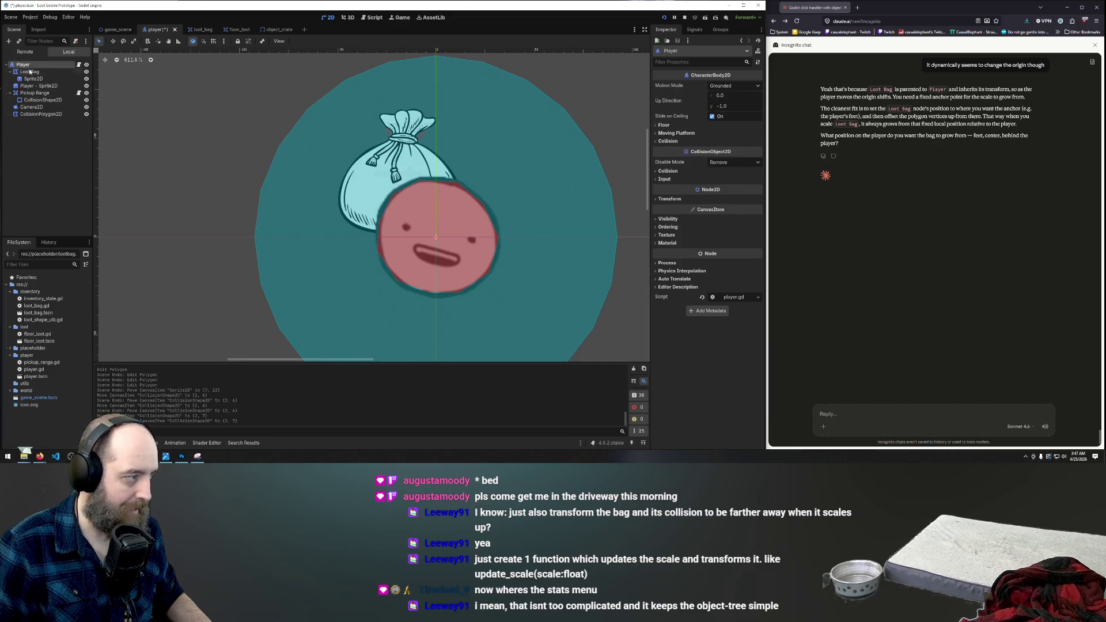
click(31, 79)
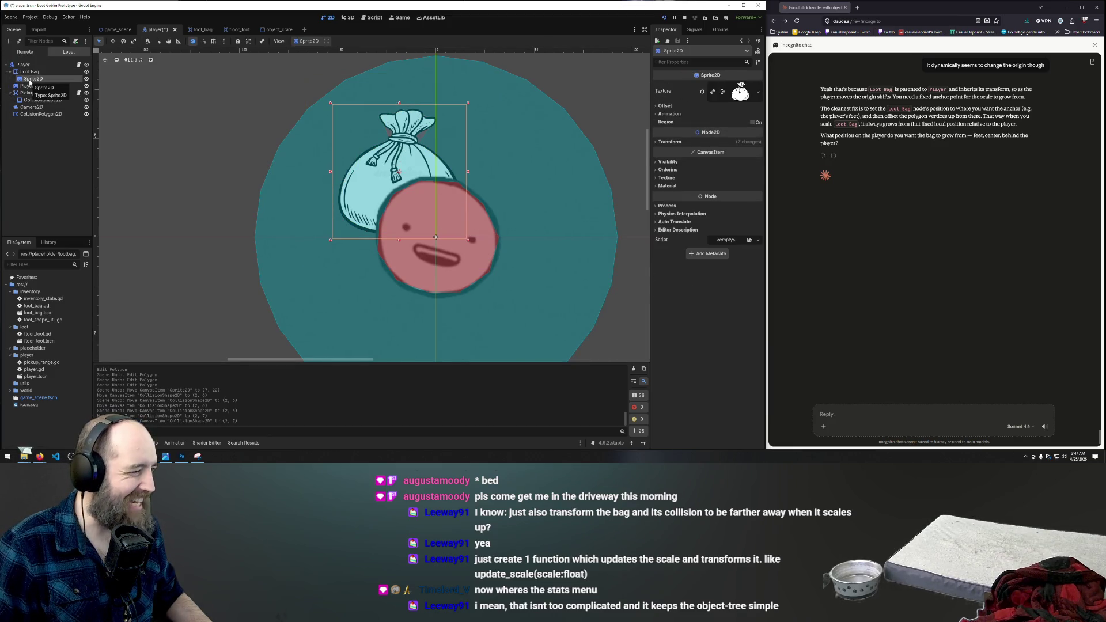
key(w)
drag(381, 176, 393, 221)
drag(391, 219, 394, 209)
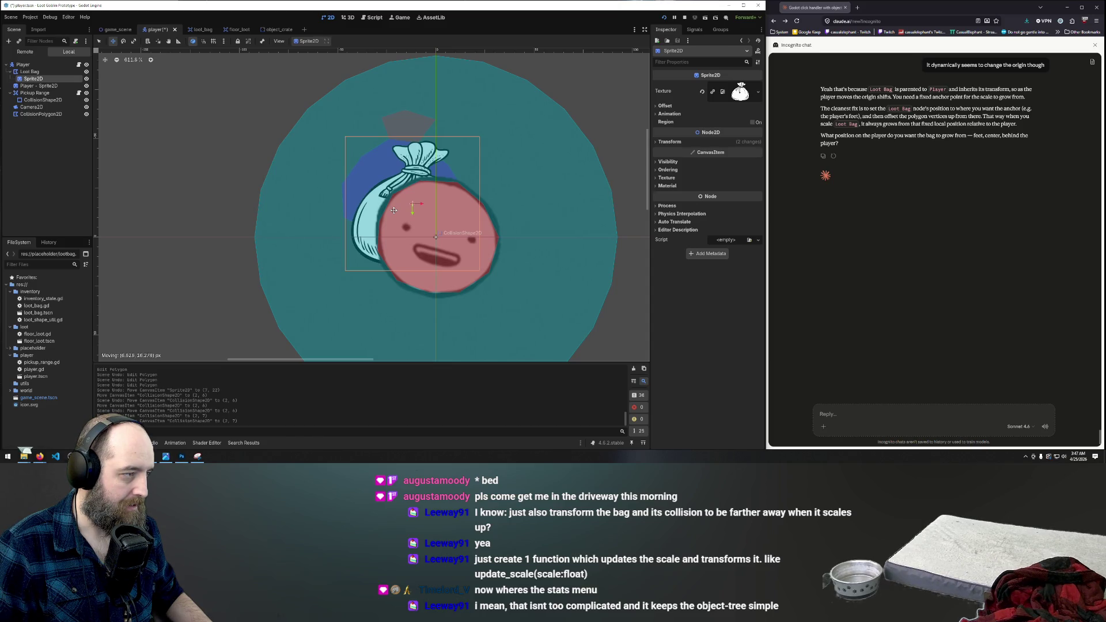
drag(394, 210, 383, 179)
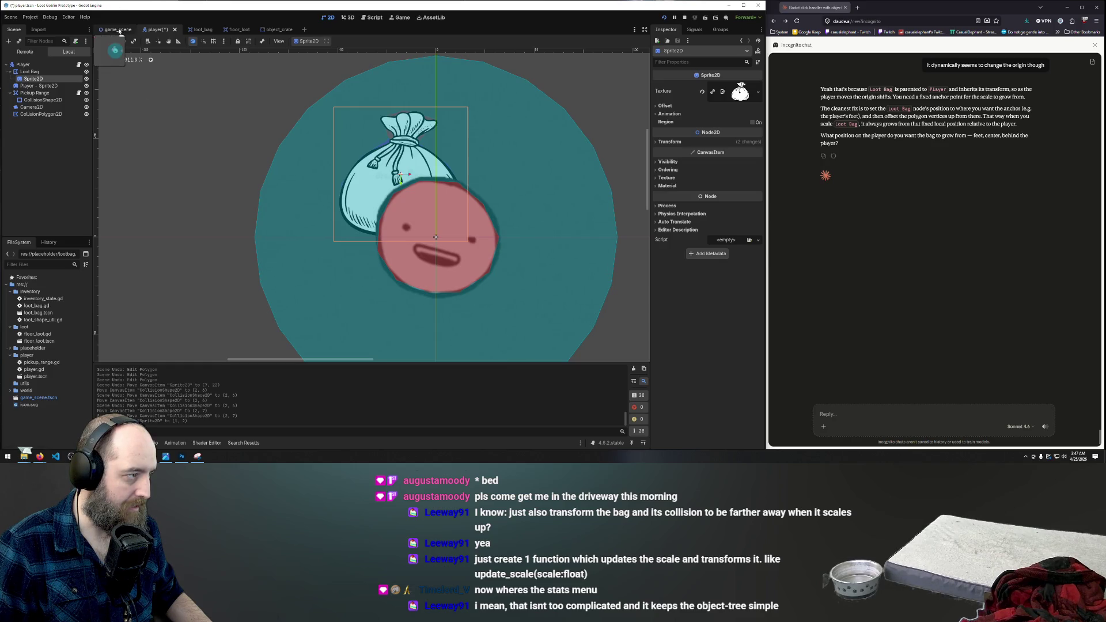
Step: Place Loot Bag at about (-14, 7) beside the face, adjusting the bag image to match
click(30, 71)
mouse_move(374, 186)
mouse_down()
mouse_move(391, 283)
mouse_move(383, 277)
mouse_up()
click(32, 79)
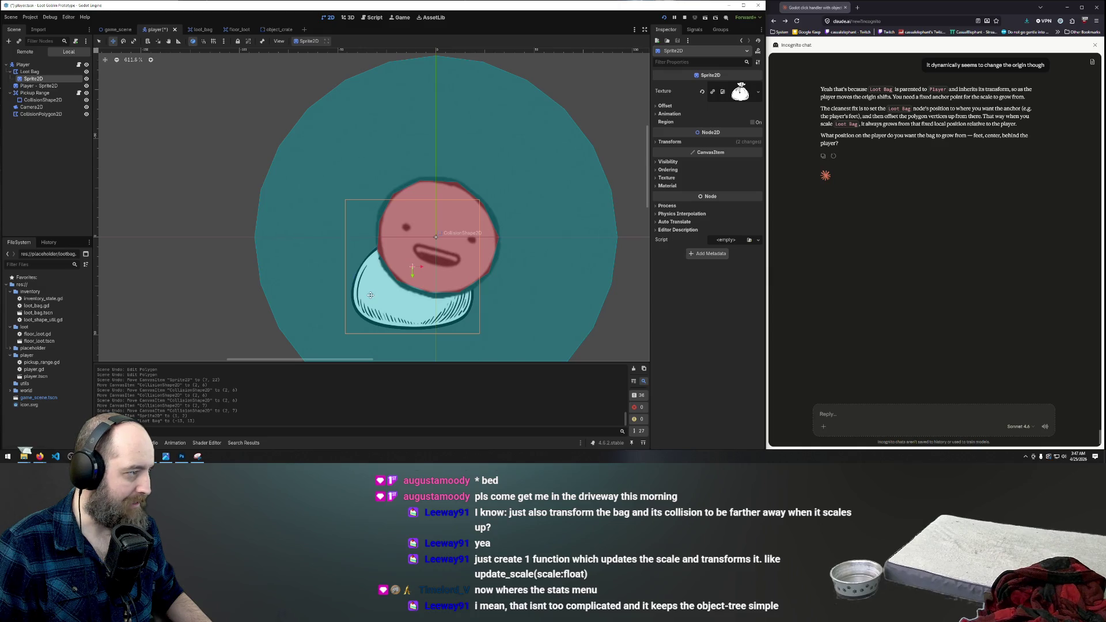
mouse_move(378, 297)
mouse_down()
mouse_move(371, 232)
mouse_move(383, 233)
mouse_up()
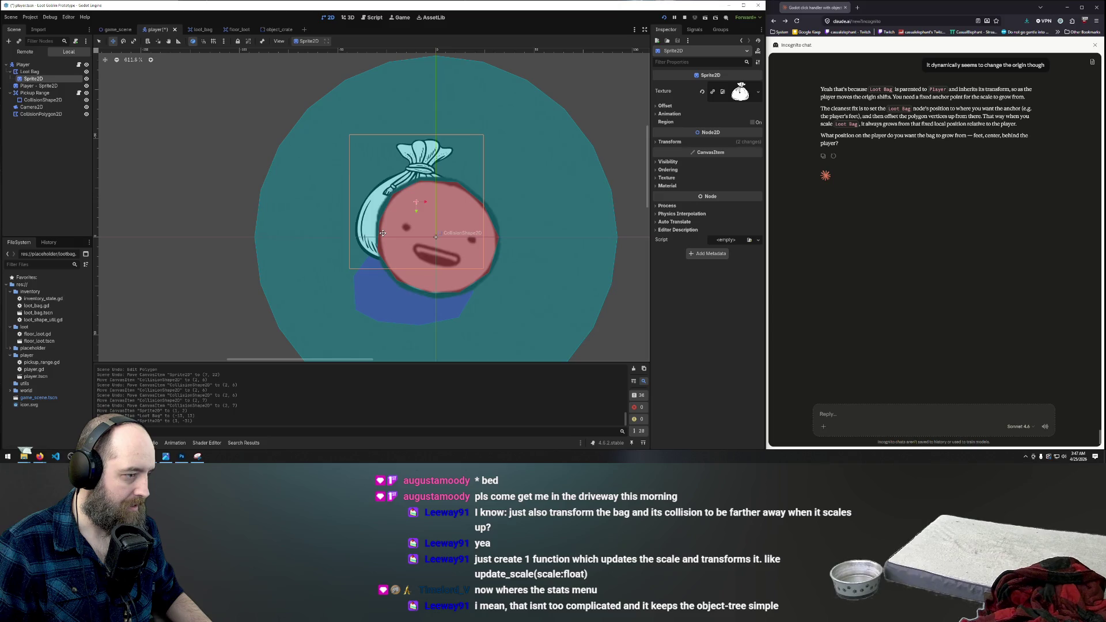
click(27, 72)
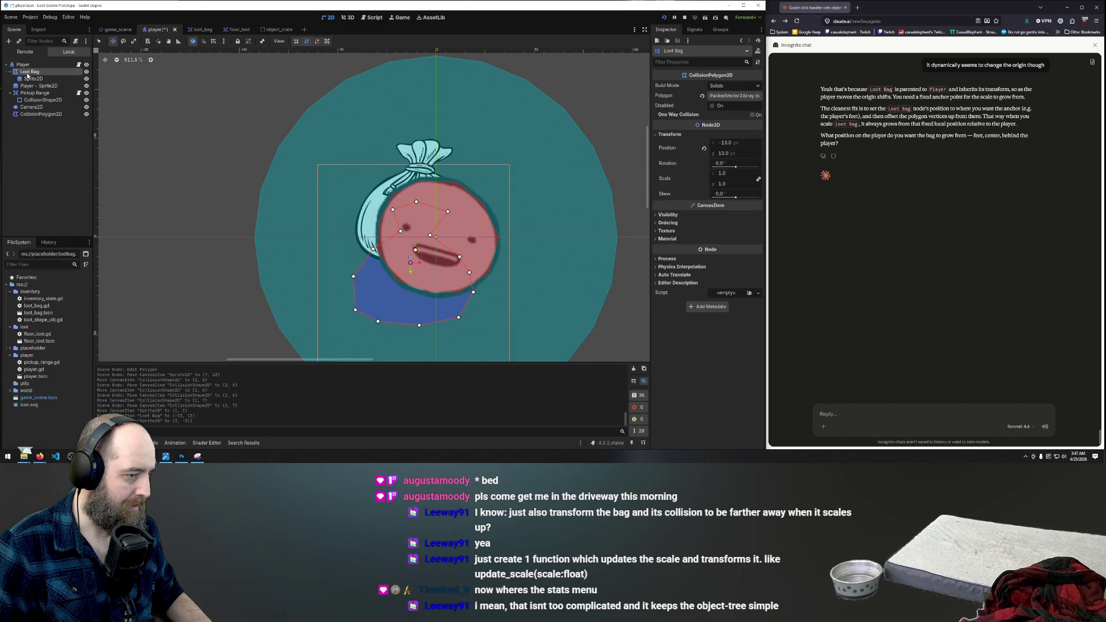
drag(355, 291, 353, 279)
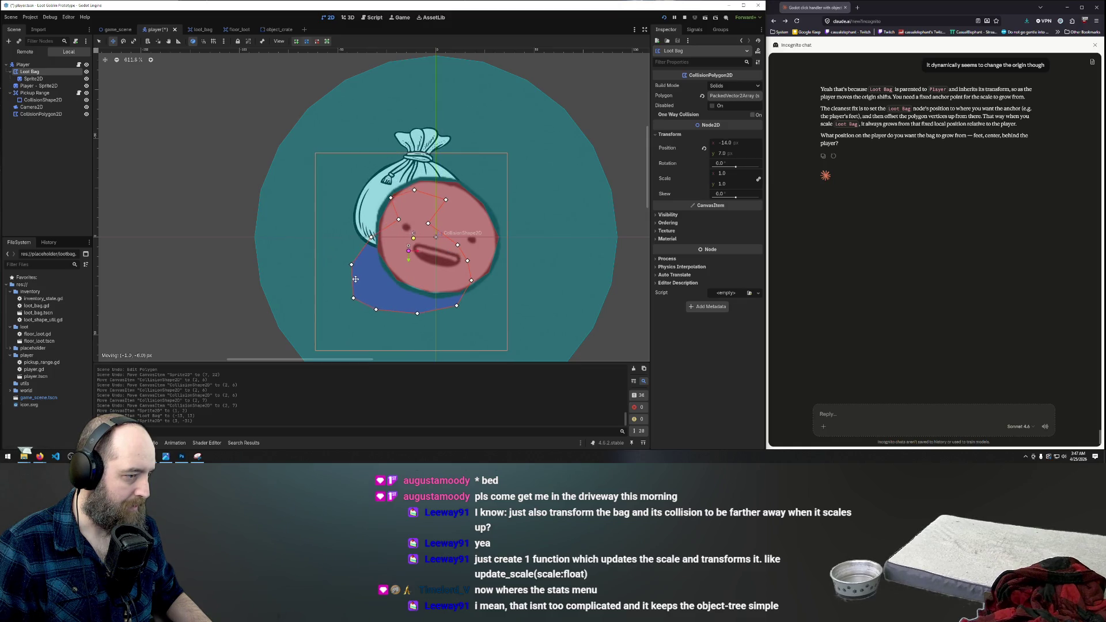
click(28, 80)
drag(386, 181, 384, 193)
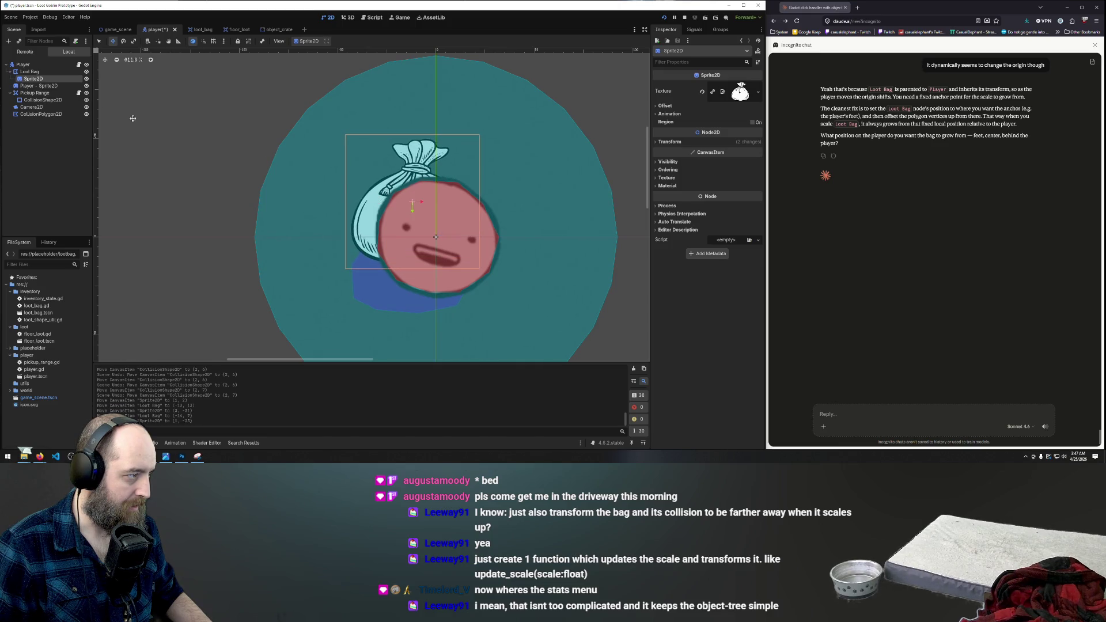
click(32, 72)
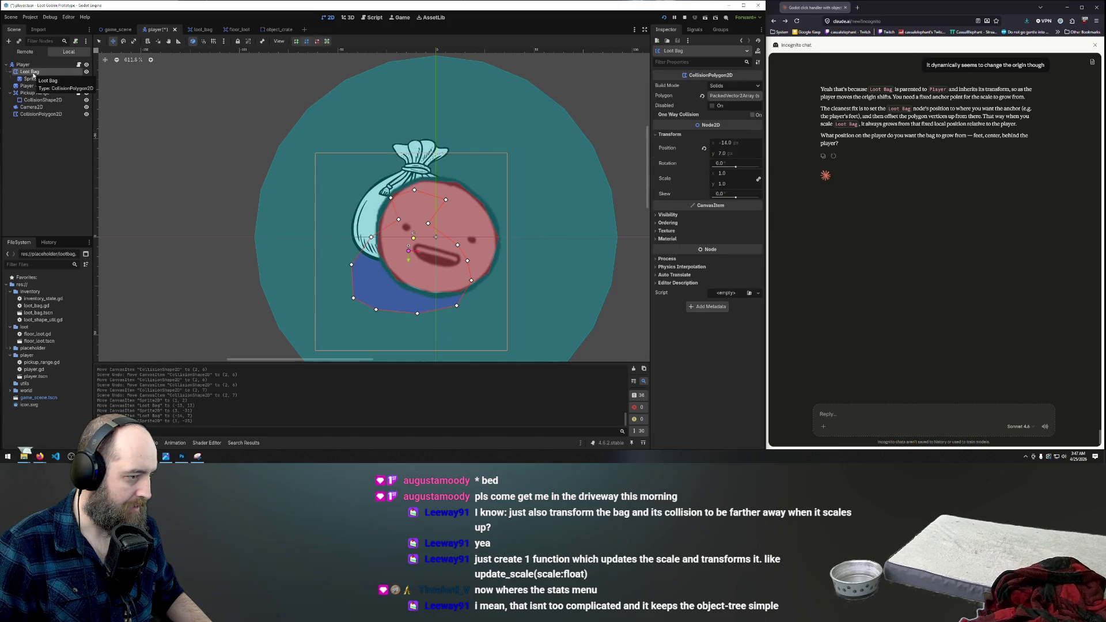
click(30, 79)
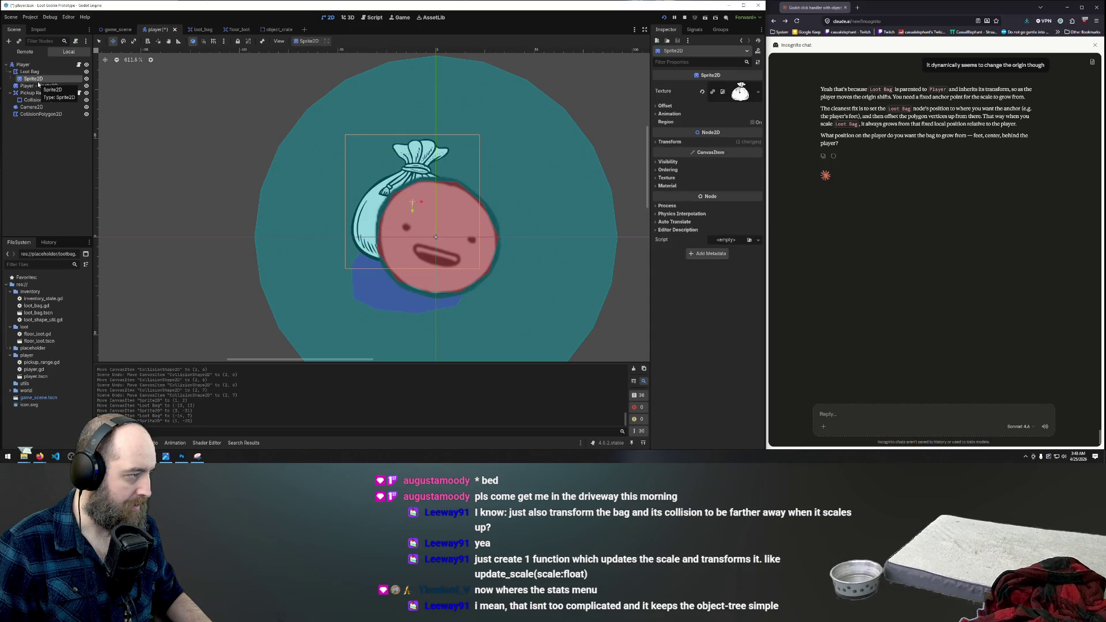
click(31, 72)
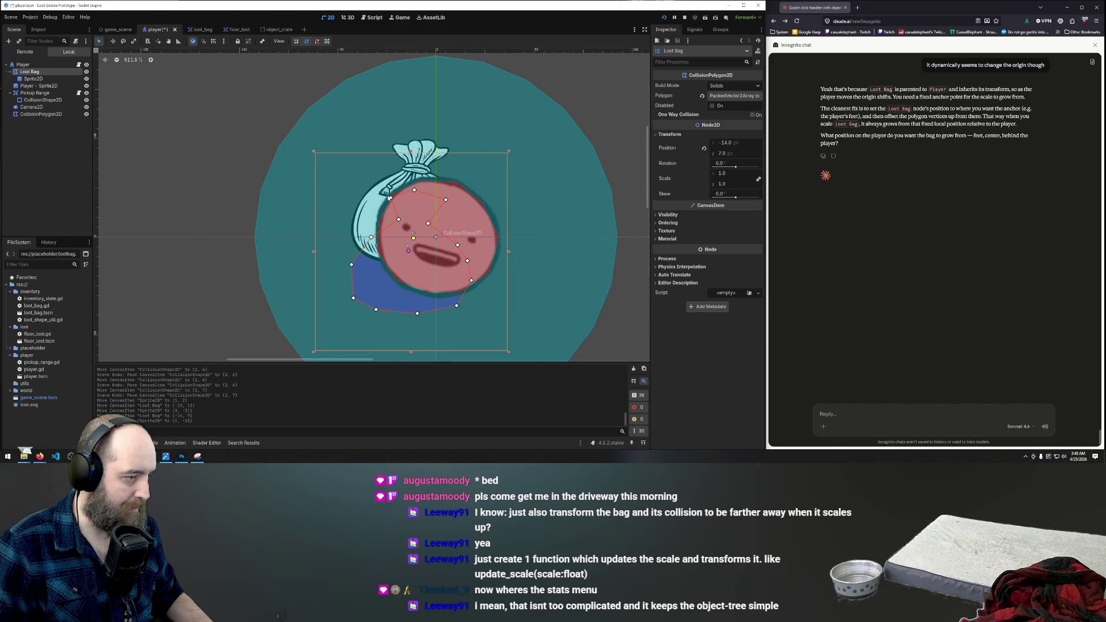
Step: Stretch the collision polygon up to the bag's knotted top and hide the player face sprite
drag(391, 193, 395, 145)
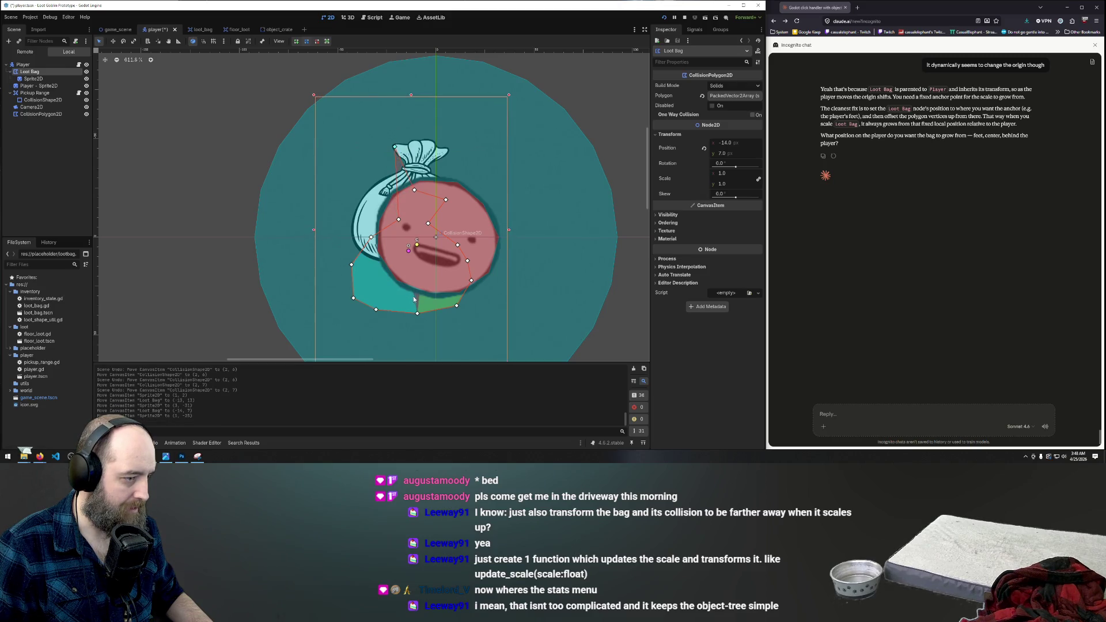
mouse_move(378, 312)
mouse_down()
mouse_move(381, 292)
mouse_move(410, 311)
mouse_move(408, 301)
mouse_up()
mouse_move(415, 192)
mouse_down()
mouse_move(416, 141)
mouse_move(451, 148)
mouse_up()
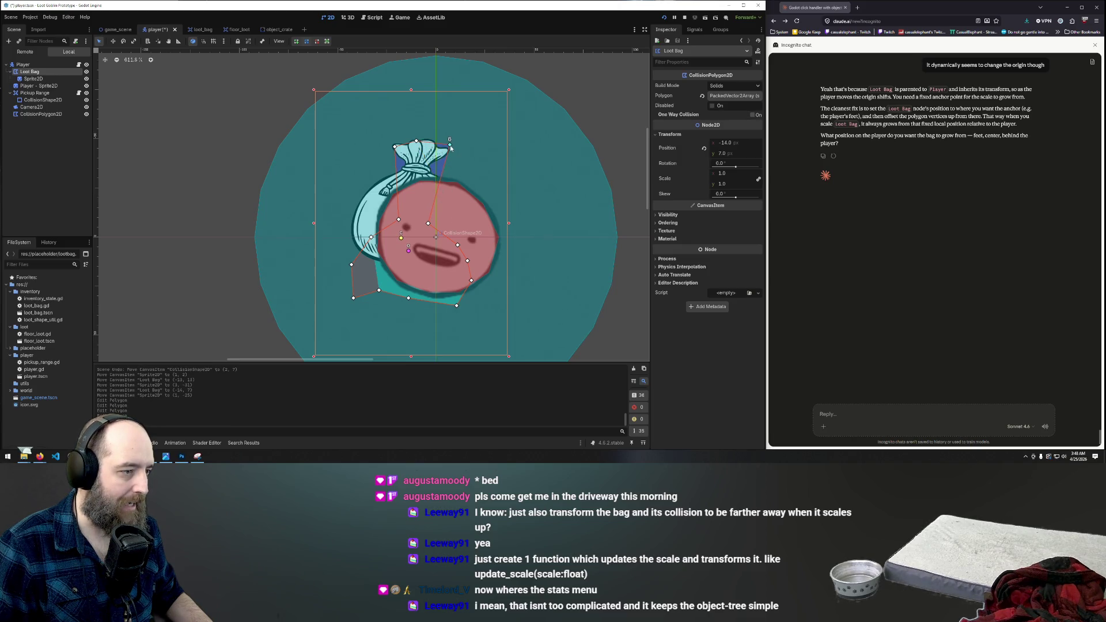
click(87, 85)
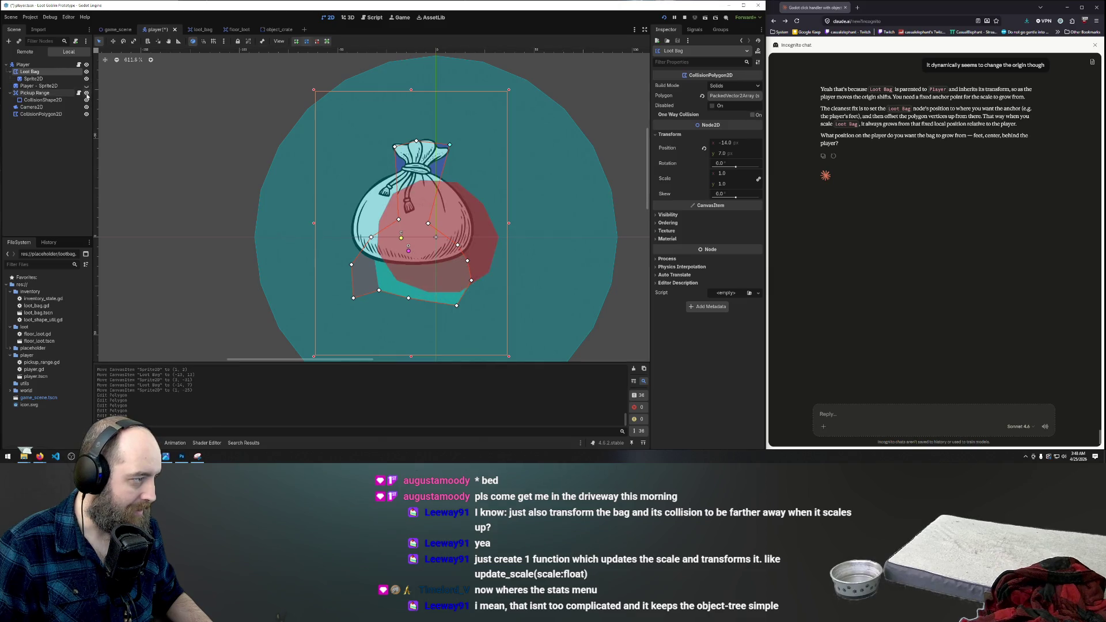
Step: Hide the pickup range shapes and pull the polygon's upper and left points onto the bag
click(86, 93)
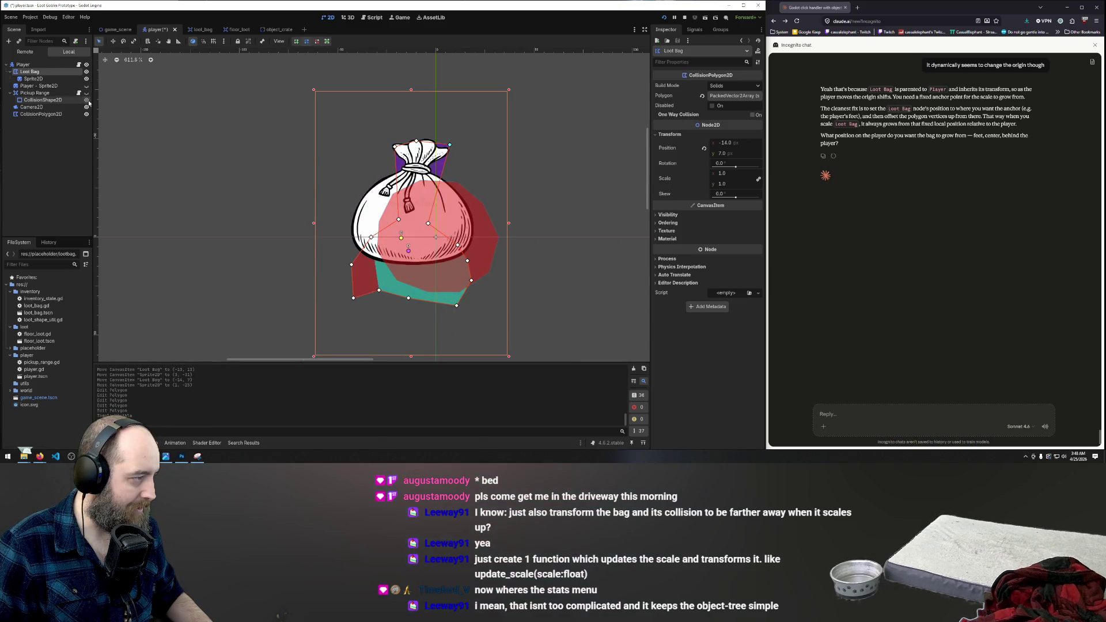
click(87, 99)
click(87, 108)
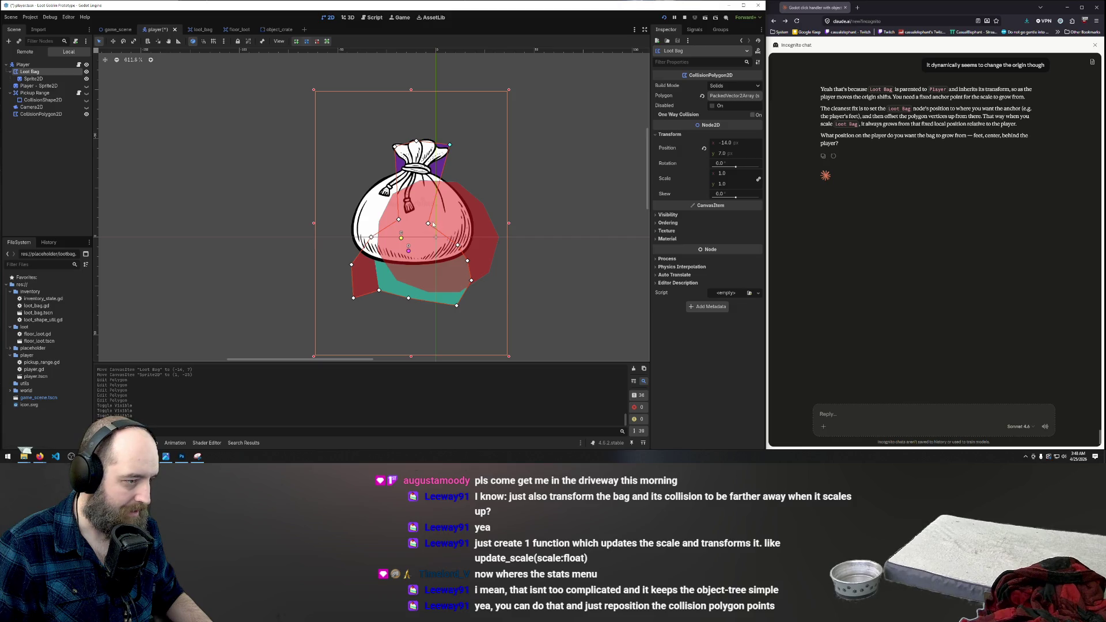
mouse_move(428, 222)
mouse_down()
mouse_move(438, 194)
mouse_move(403, 168)
mouse_up()
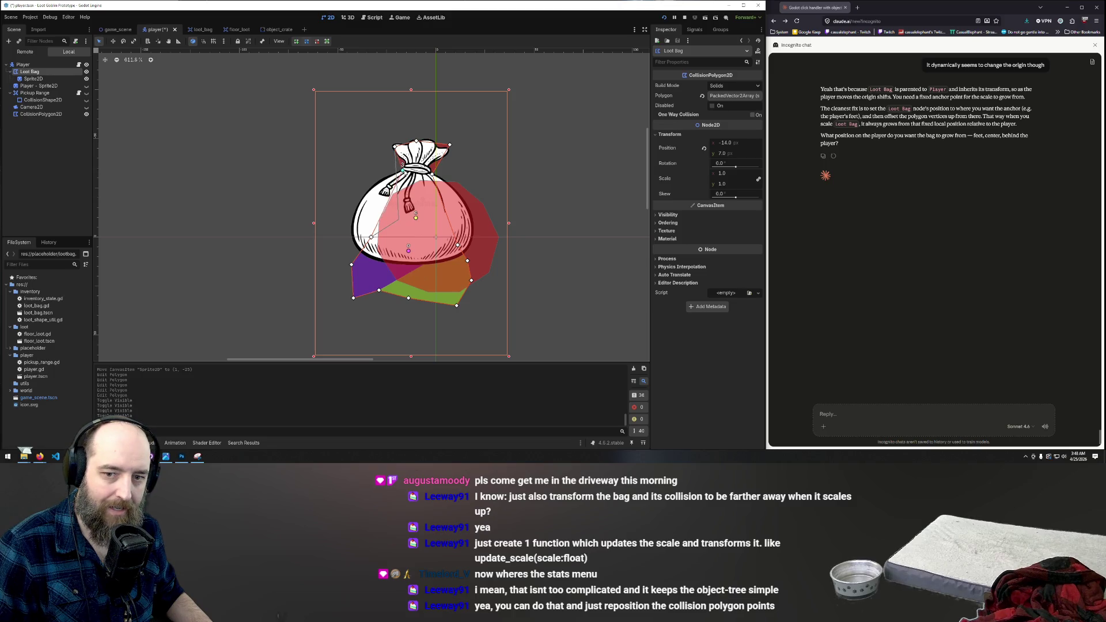
drag(371, 237, 383, 179)
drag(351, 264, 365, 195)
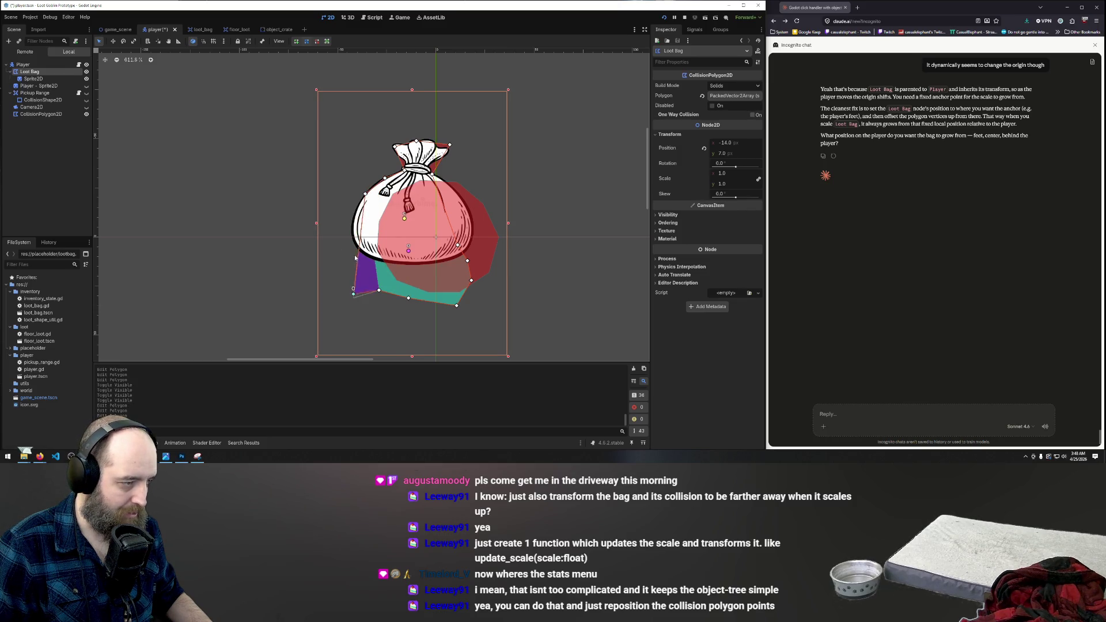
drag(353, 293, 353, 221)
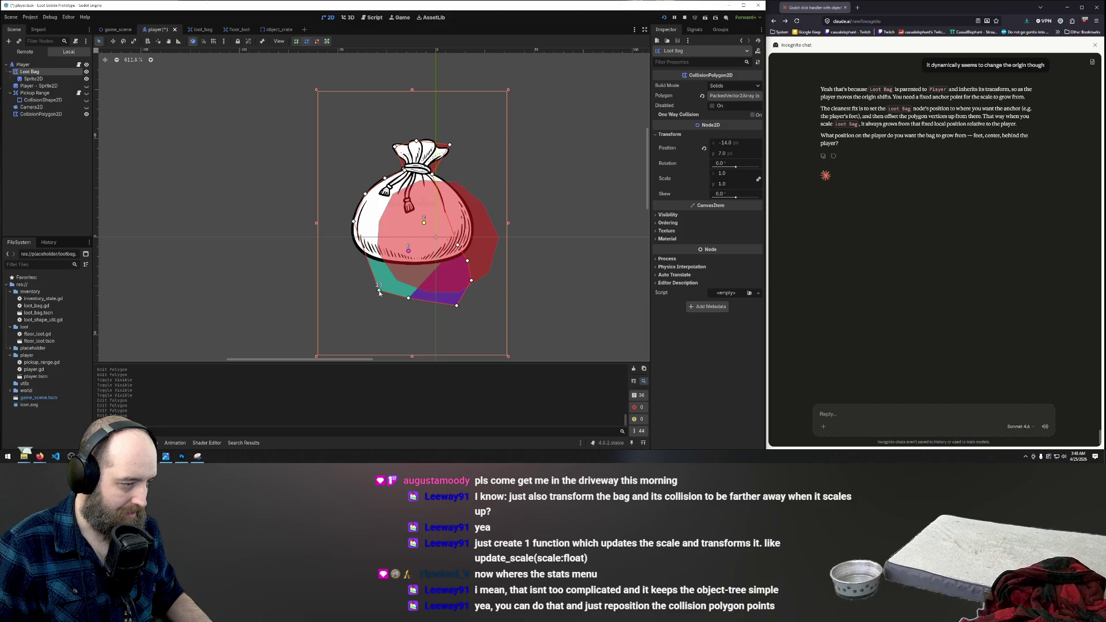
Step: Tuck the bottom and right polygon vertices in around the bag and deselect to check the fit
drag(380, 293, 360, 254)
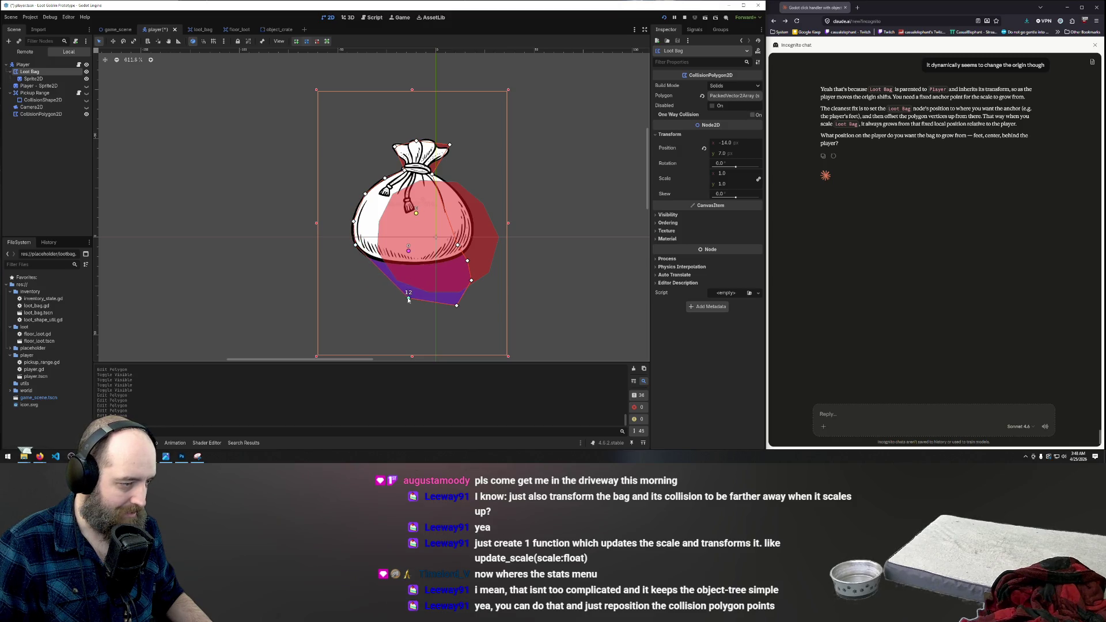
drag(409, 299, 375, 260)
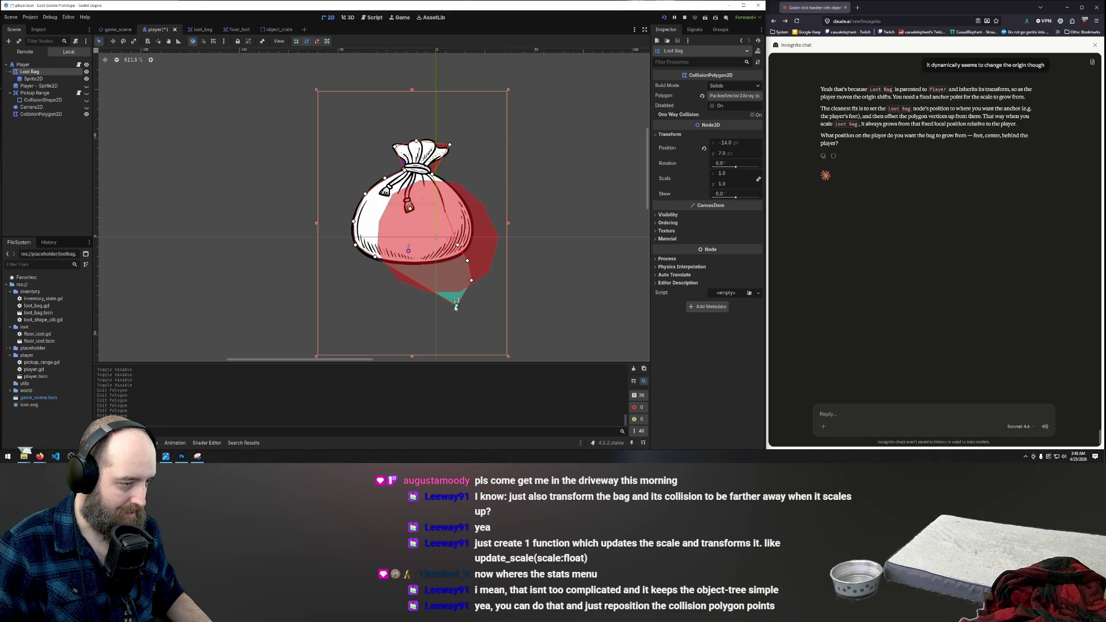
drag(456, 306, 401, 264)
mouse_move(472, 281)
mouse_down()
mouse_move(433, 264)
mouse_move(473, 233)
mouse_up()
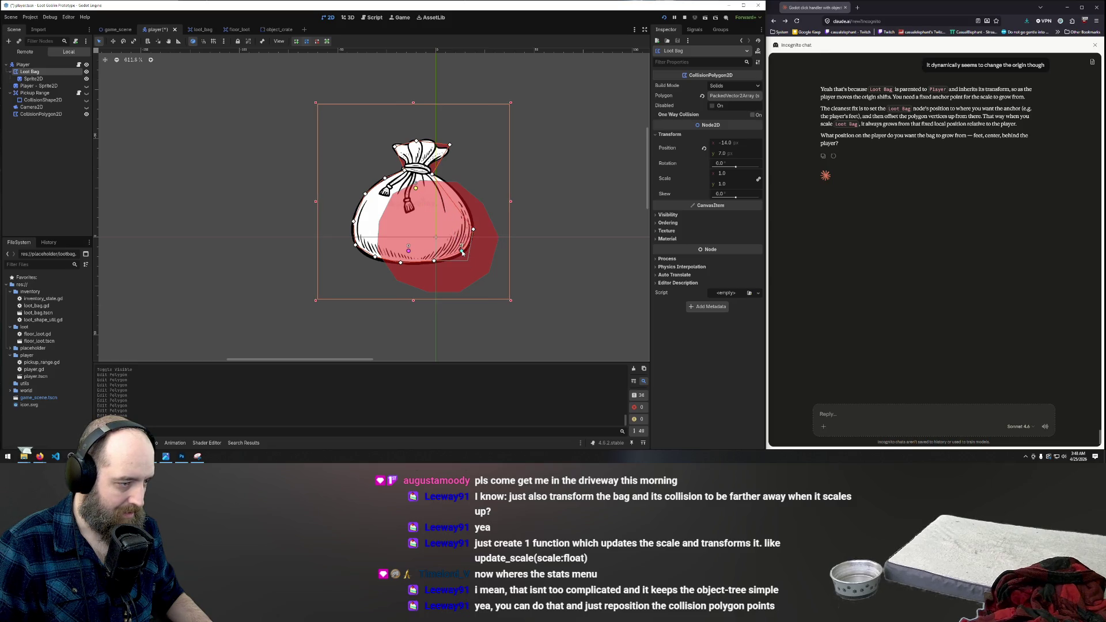
drag(474, 230, 461, 196)
mouse_move(469, 241)
mouse_down()
mouse_move(472, 224)
mouse_move(470, 247)
mouse_up()
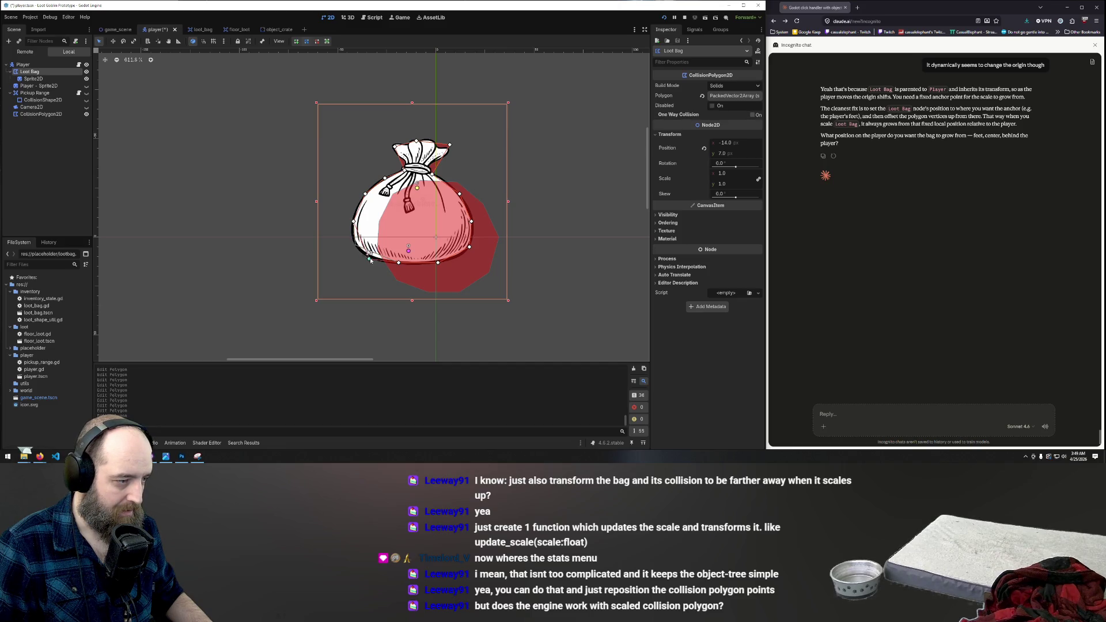
drag(354, 221, 352, 237)
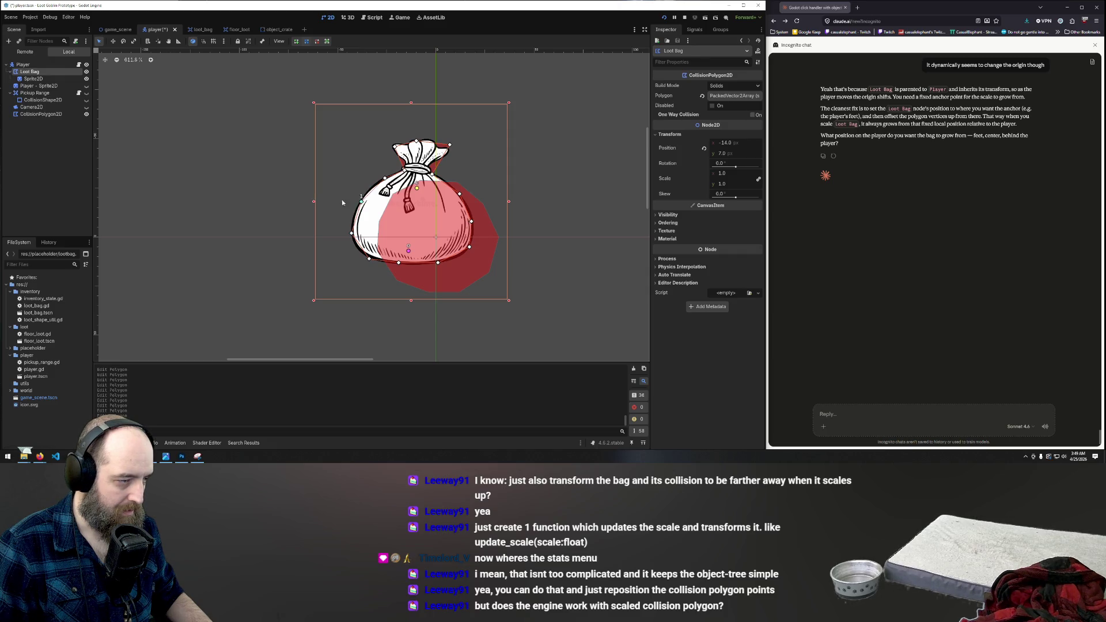
click(273, 191)
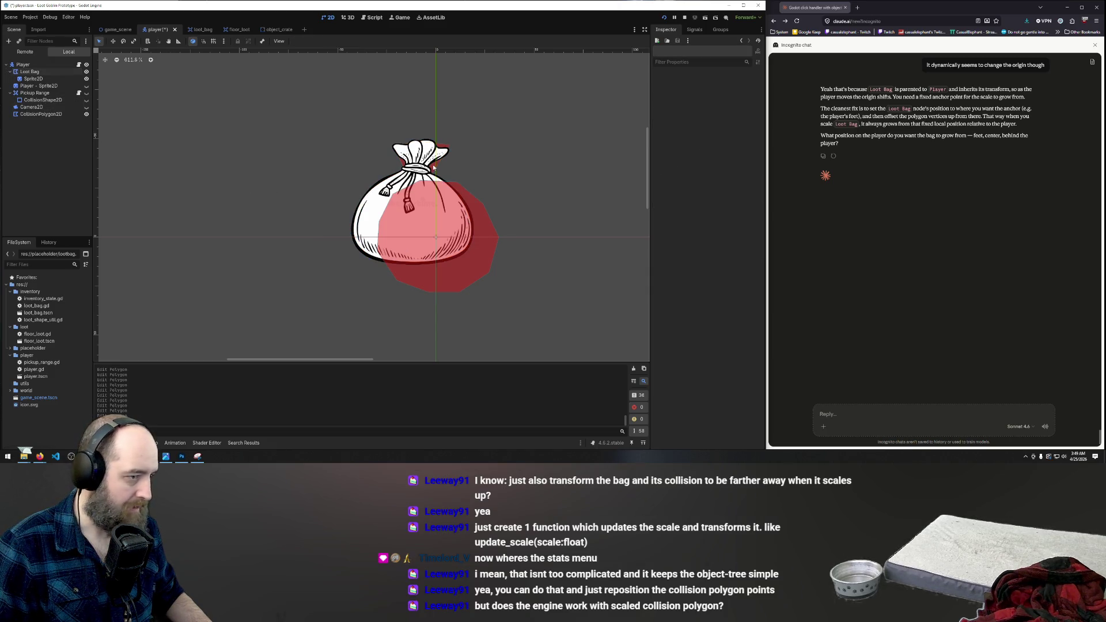
Step: Show the pickup range and player sprite again and run the game
click(86, 93)
click(86, 85)
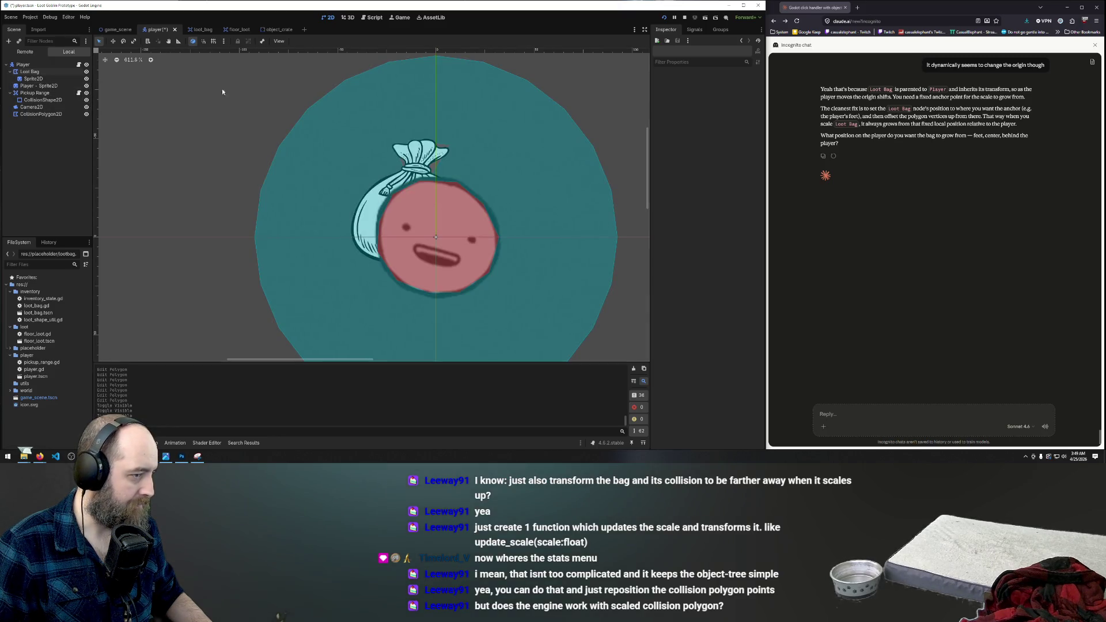
key(F5)
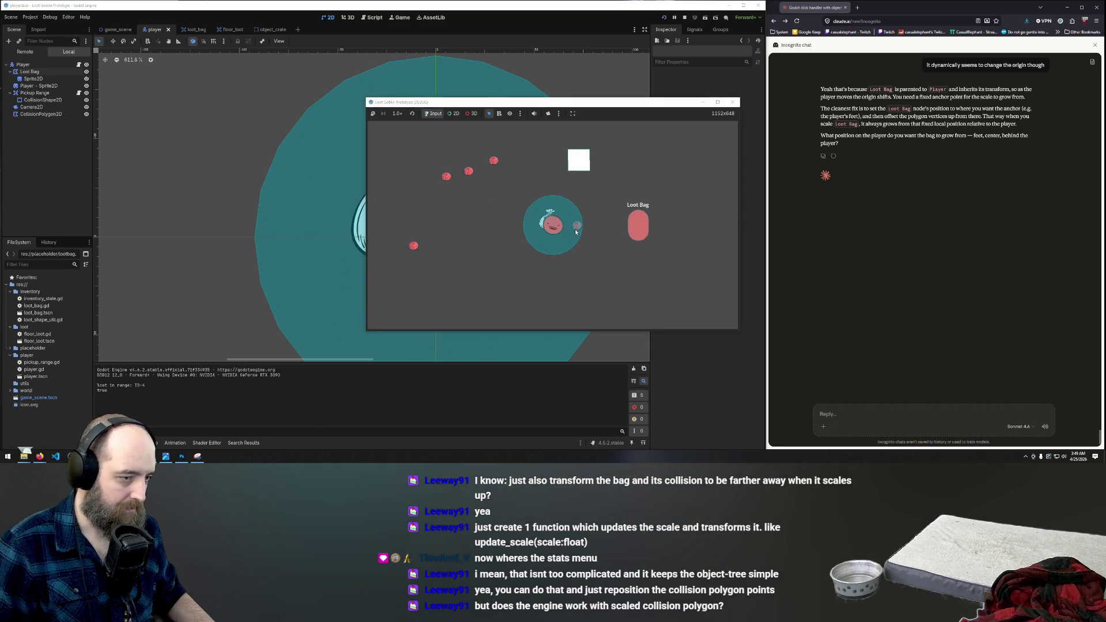
Step: Carry four loot dots into the Loot Bag while moving the player with WASD
drag(578, 227, 626, 229)
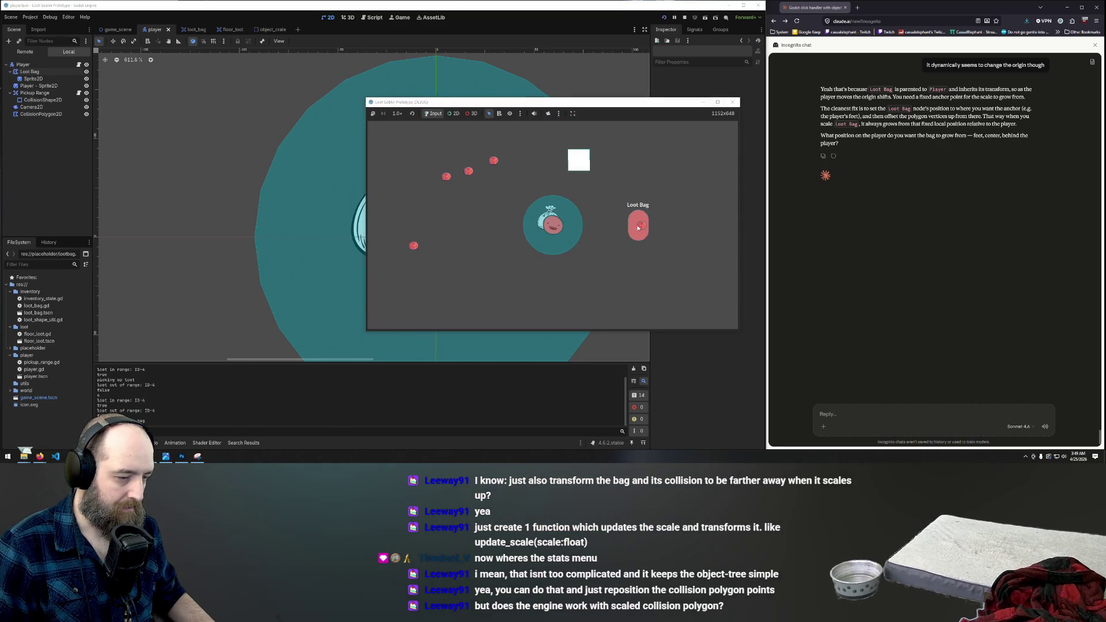
key(w)
key(d)
key(d)
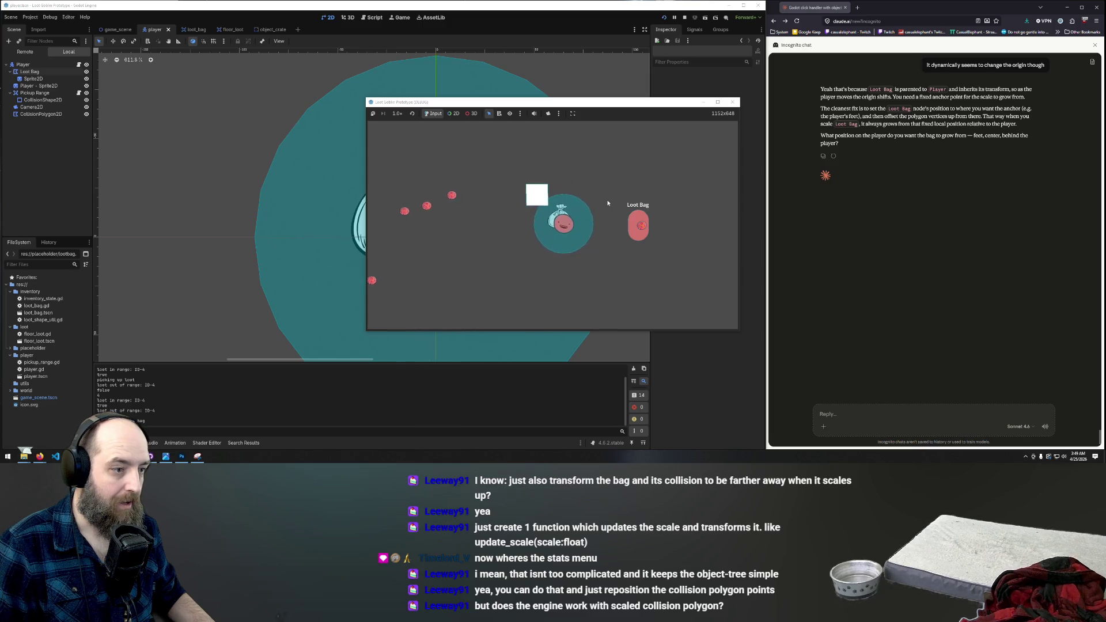
key(s)
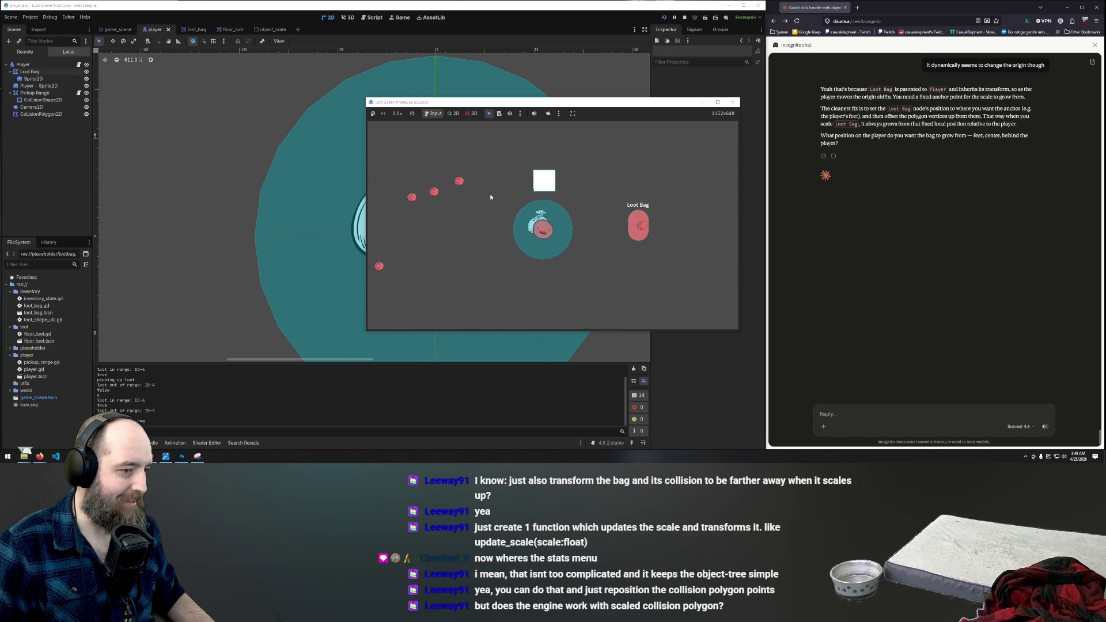
key(a)
key(w)
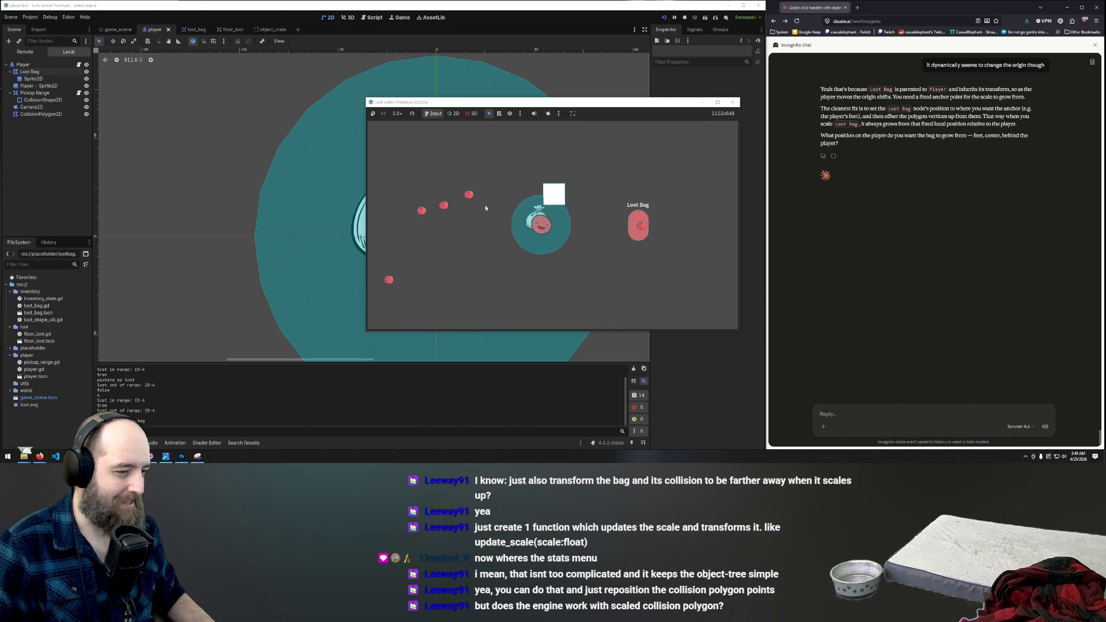
drag(535, 225, 631, 236)
key(a)
key(w)
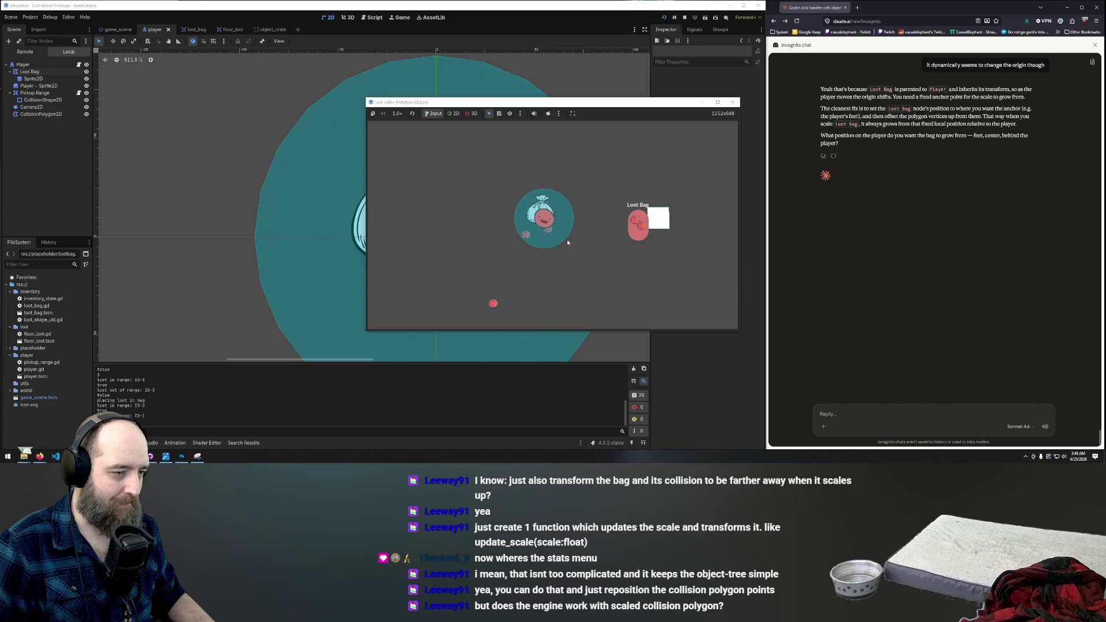
key(a)
key(s)
drag(564, 248, 636, 234)
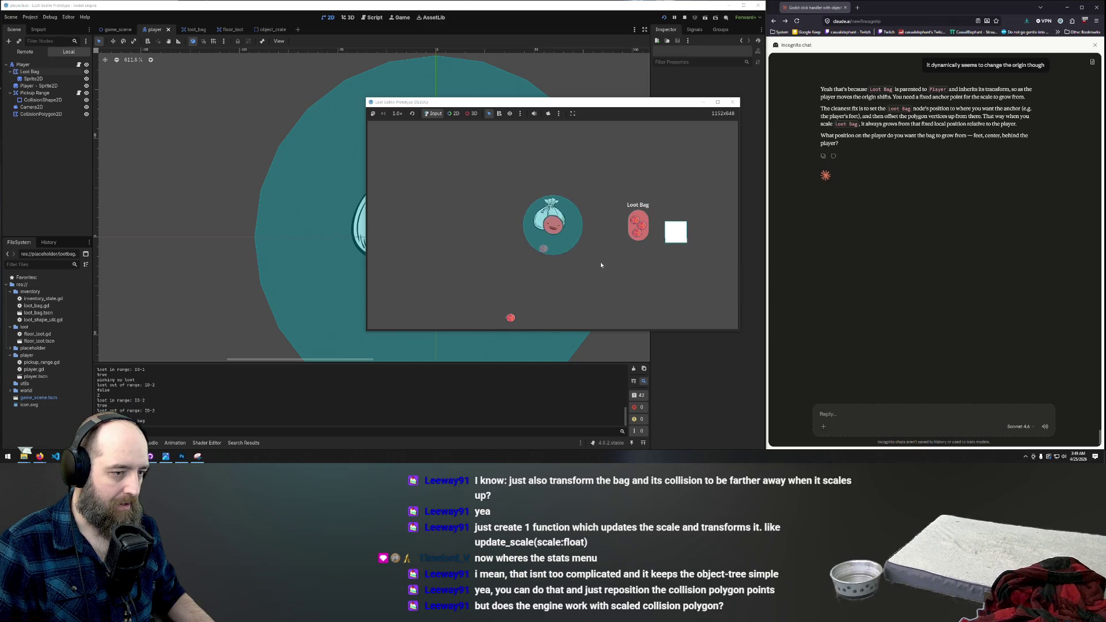
drag(553, 244, 639, 222)
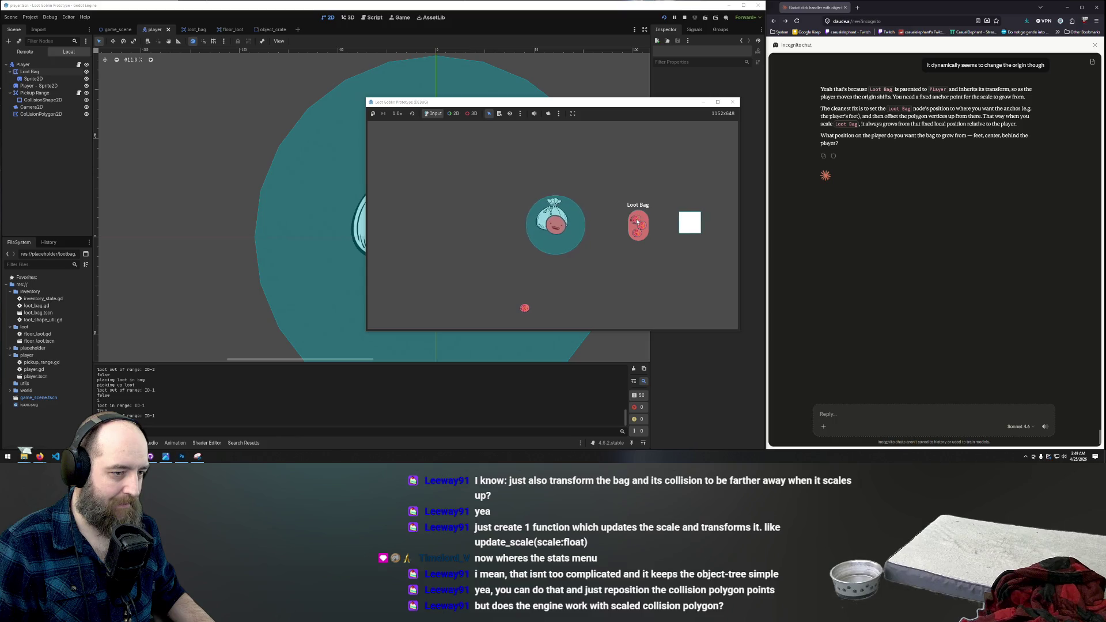
Step: Walk the player right and around the level with WASD
key(s)
key(d)
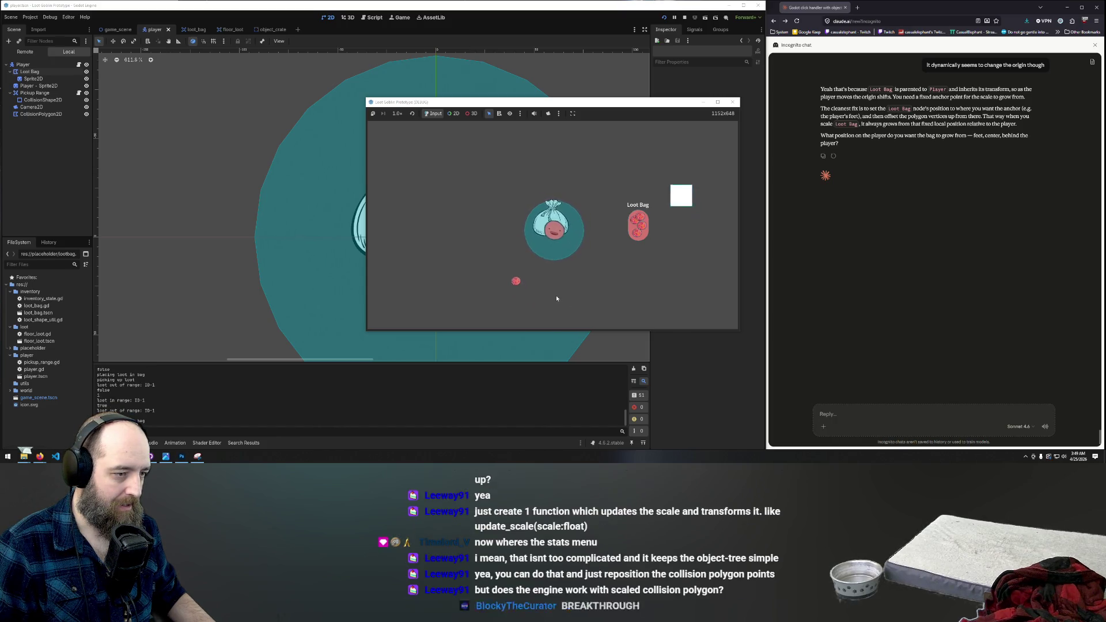
key(d)
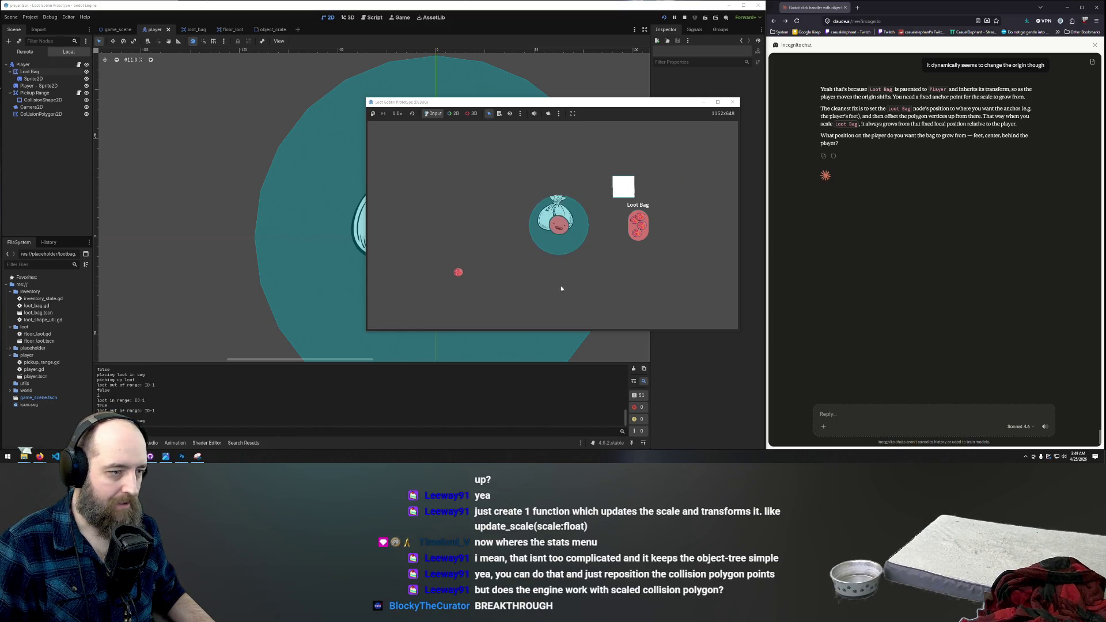
key(d)
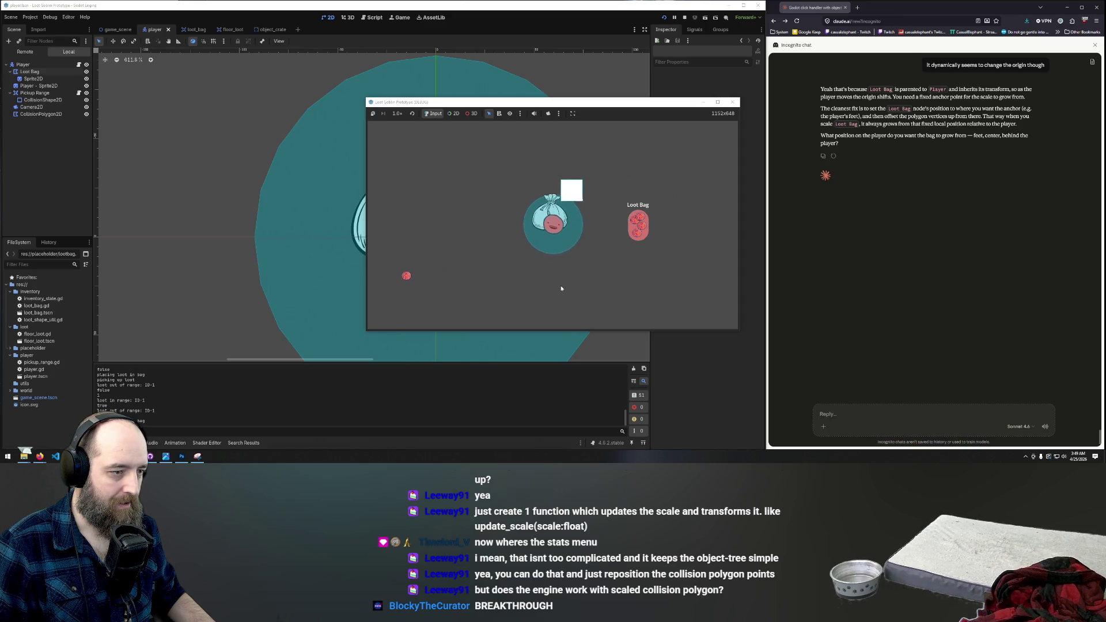
key(d)
key(w)
key(w)
key(d)
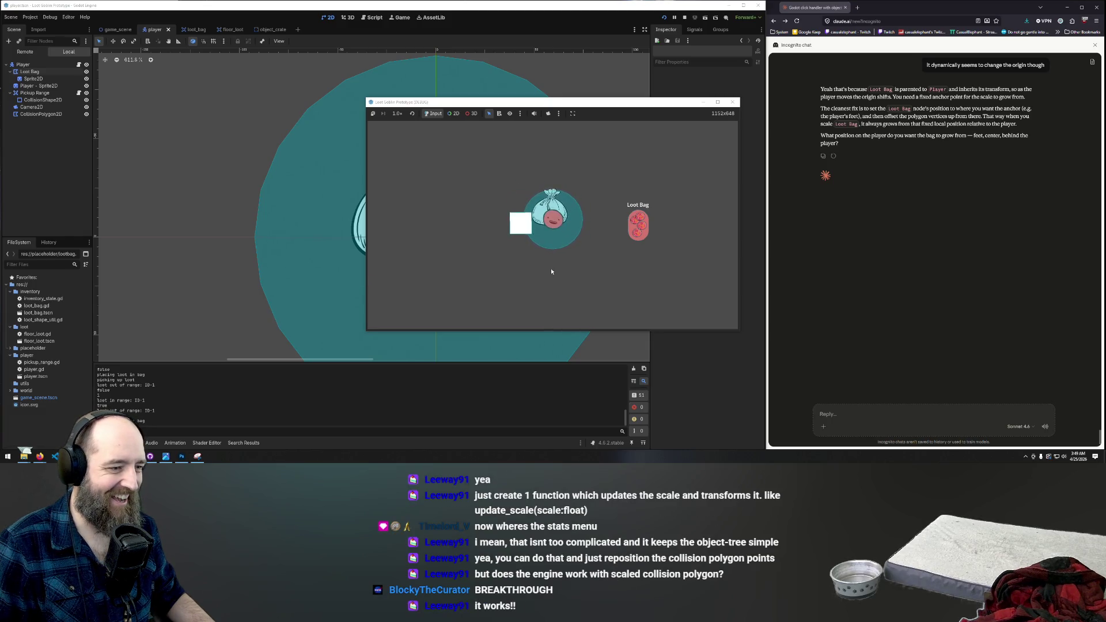
key(a)
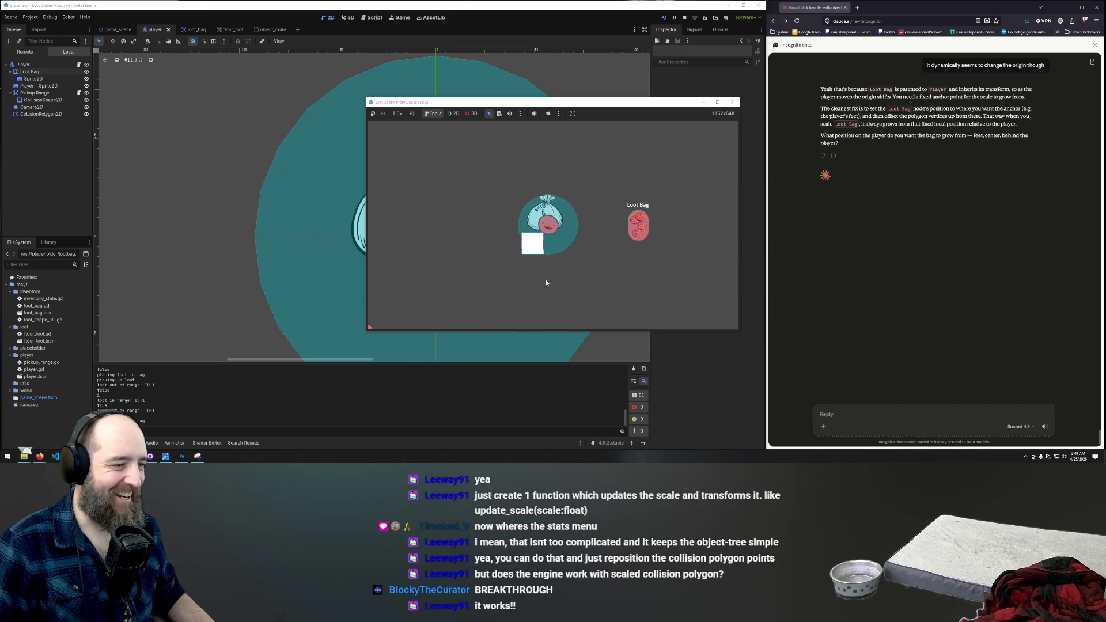
key(a)
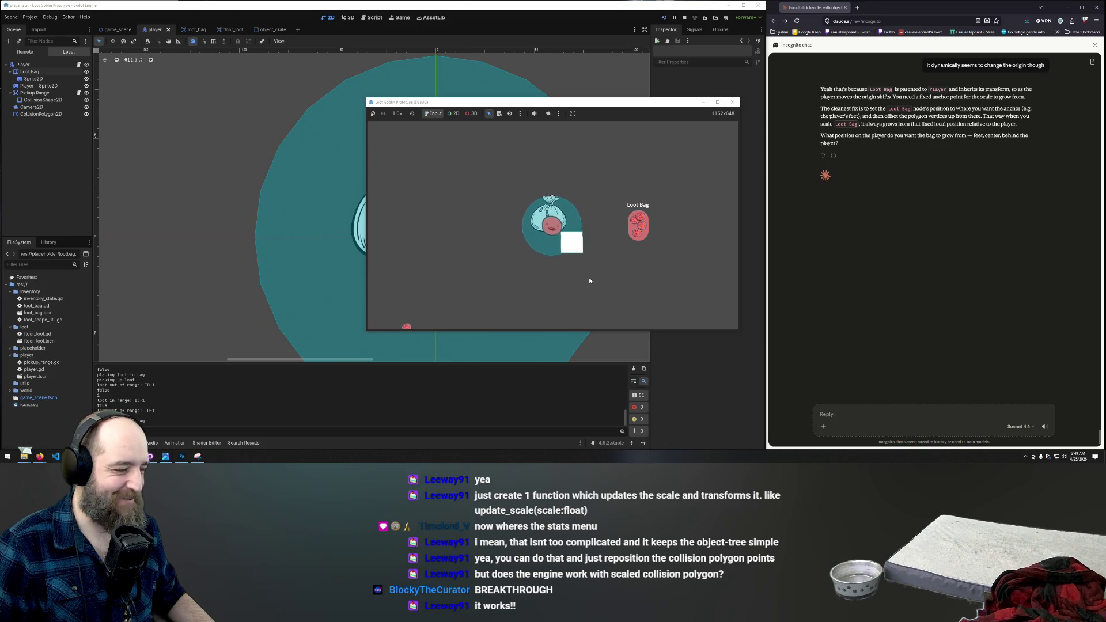
key(s)
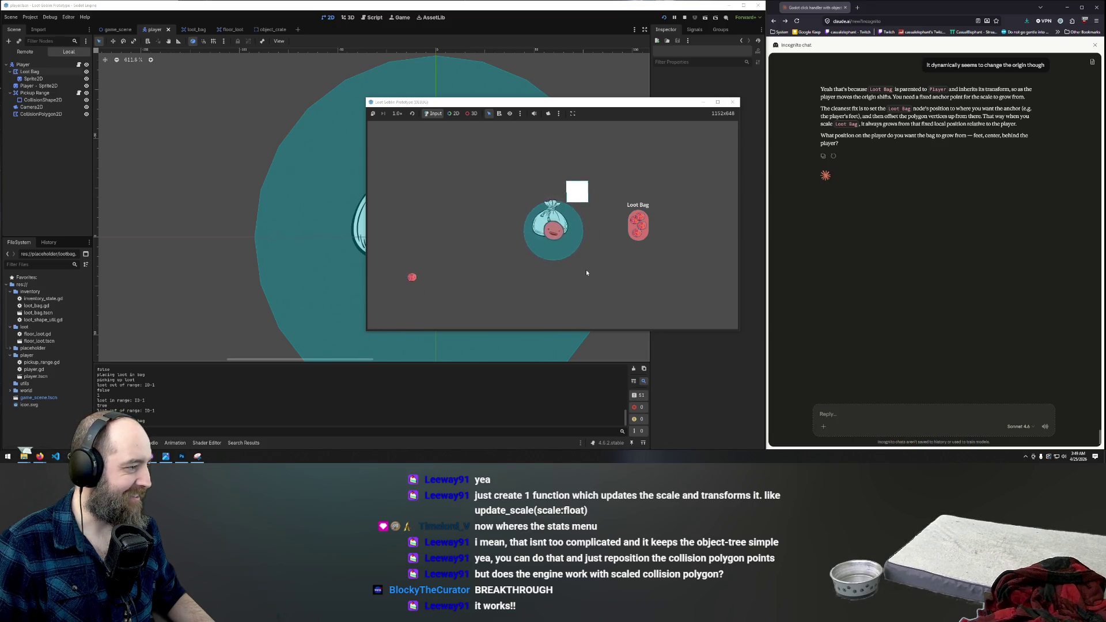
key(d)
key(a)
key(s)
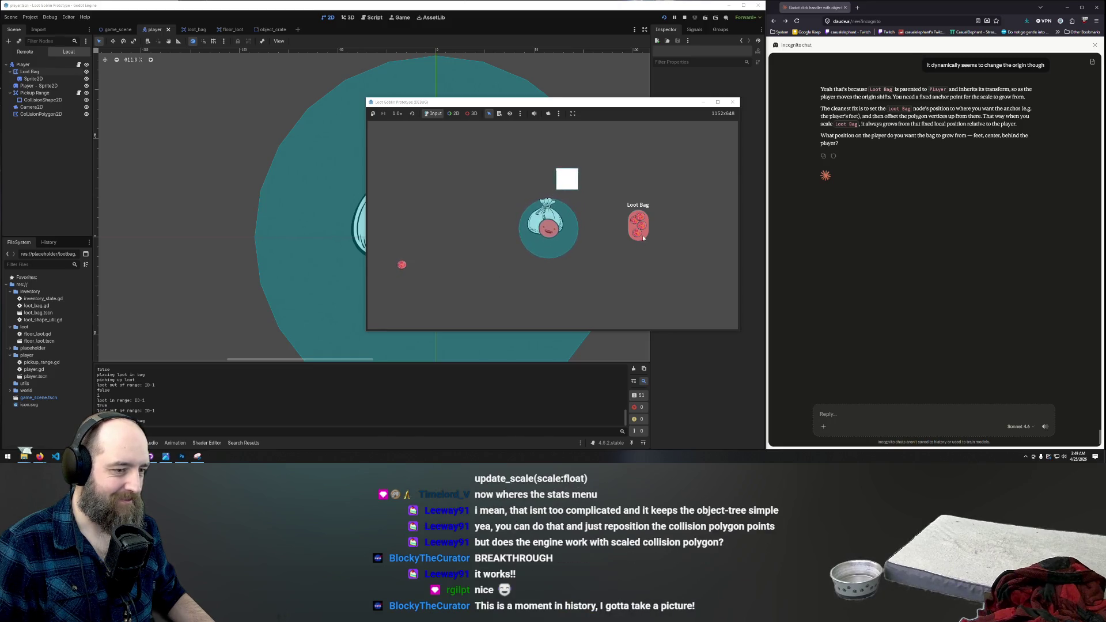
key(s)
Step: Drop two loot items from the bag onto the ground, walk left, and stop the game
drag(637, 237, 571, 246)
key(w)
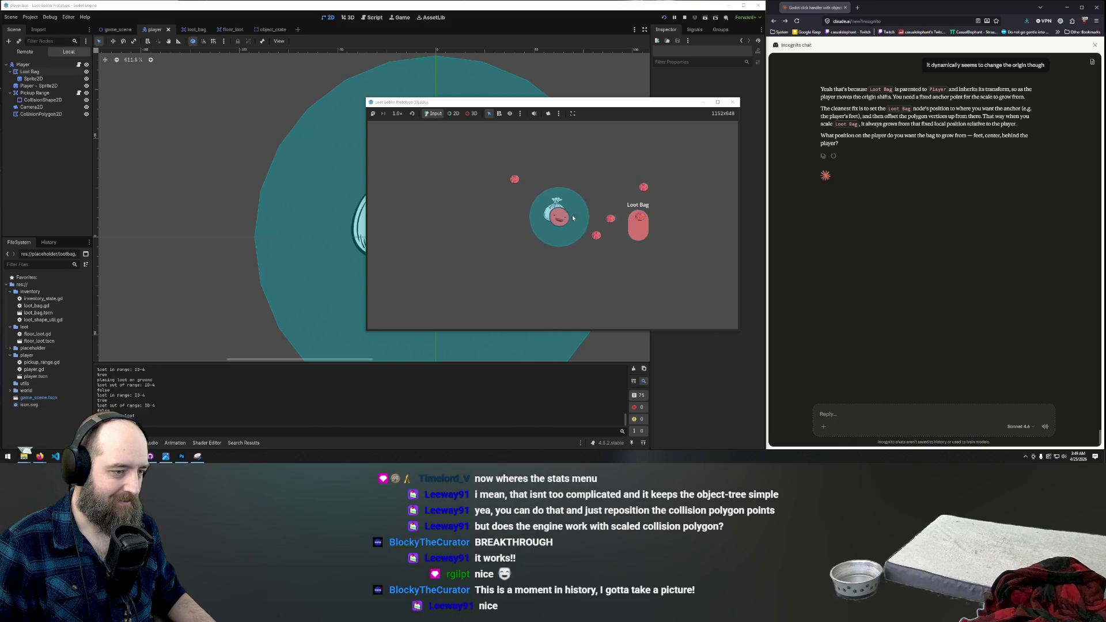
key(s)
key(d)
drag(638, 222, 559, 254)
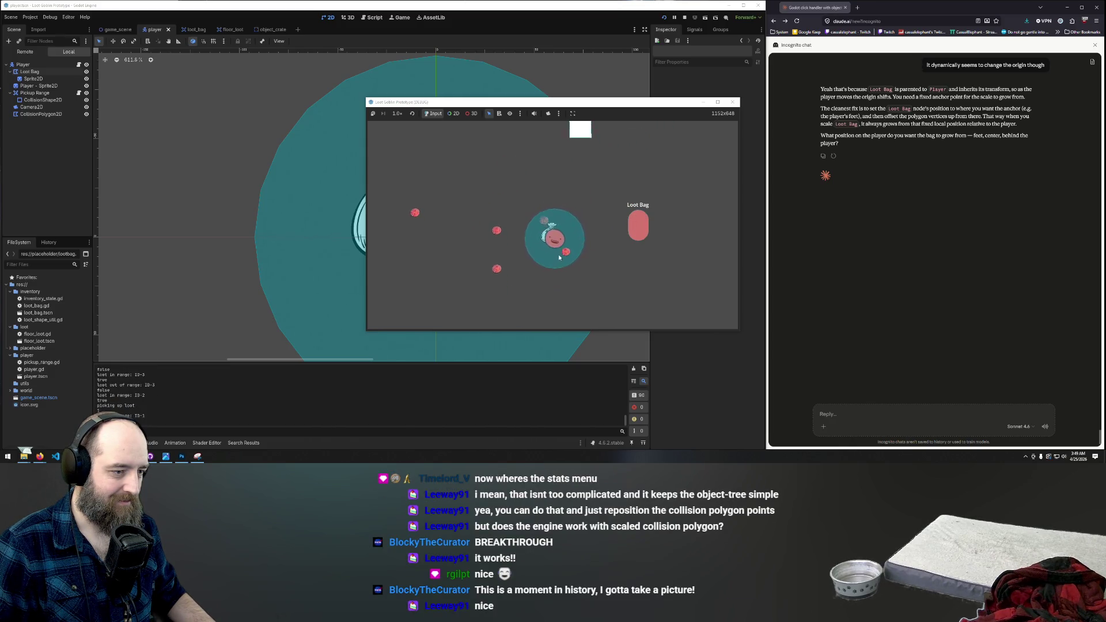
key(w)
key(a)
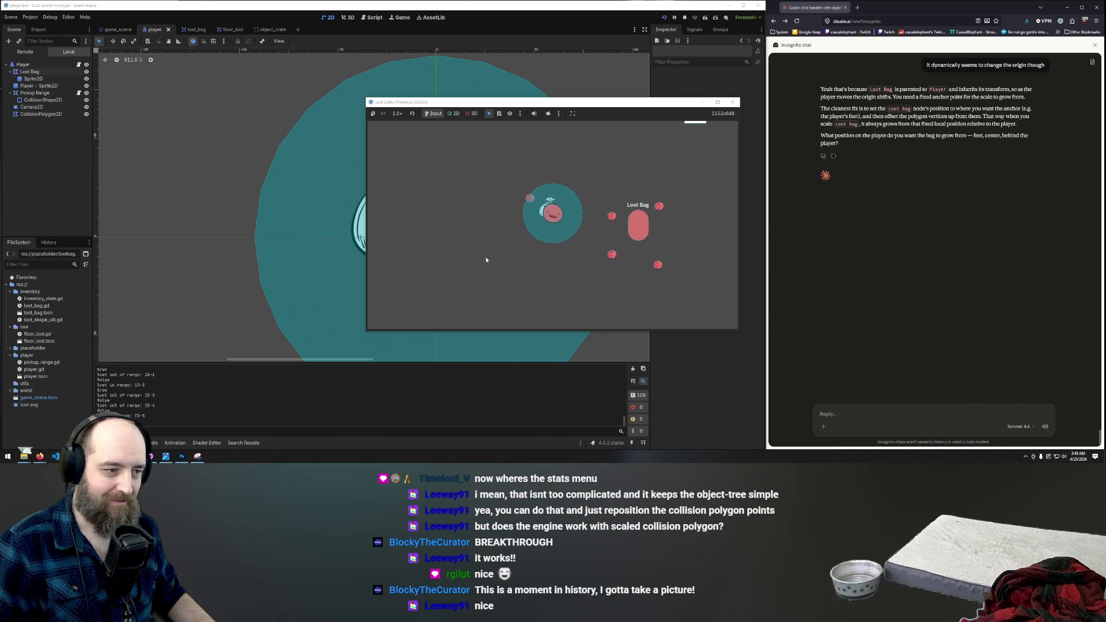
key(d)
key(w)
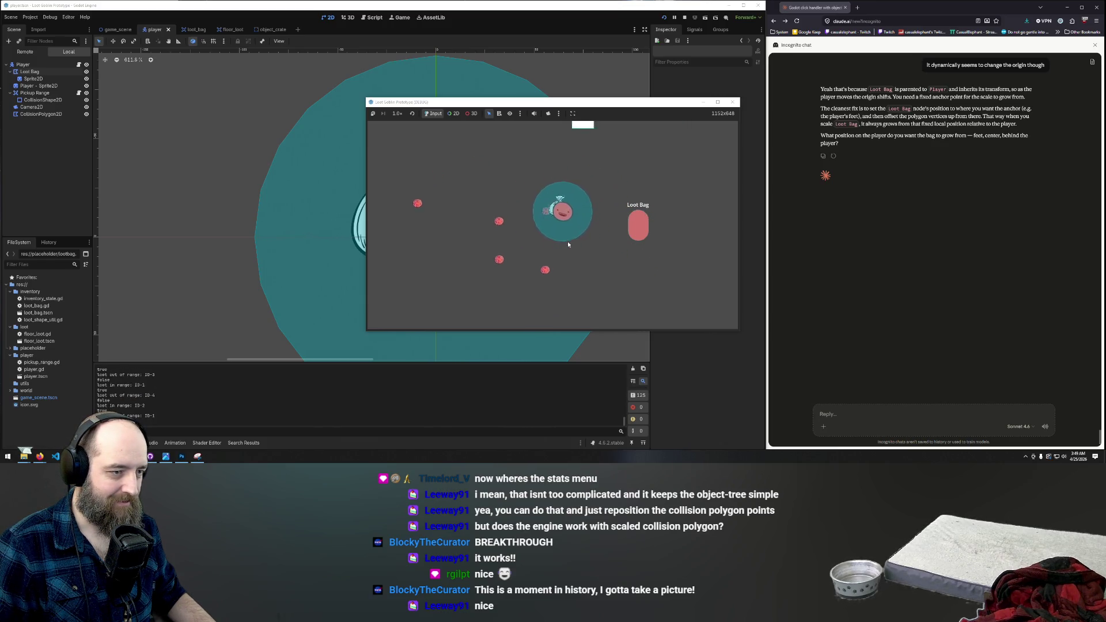
key(w)
key(a)
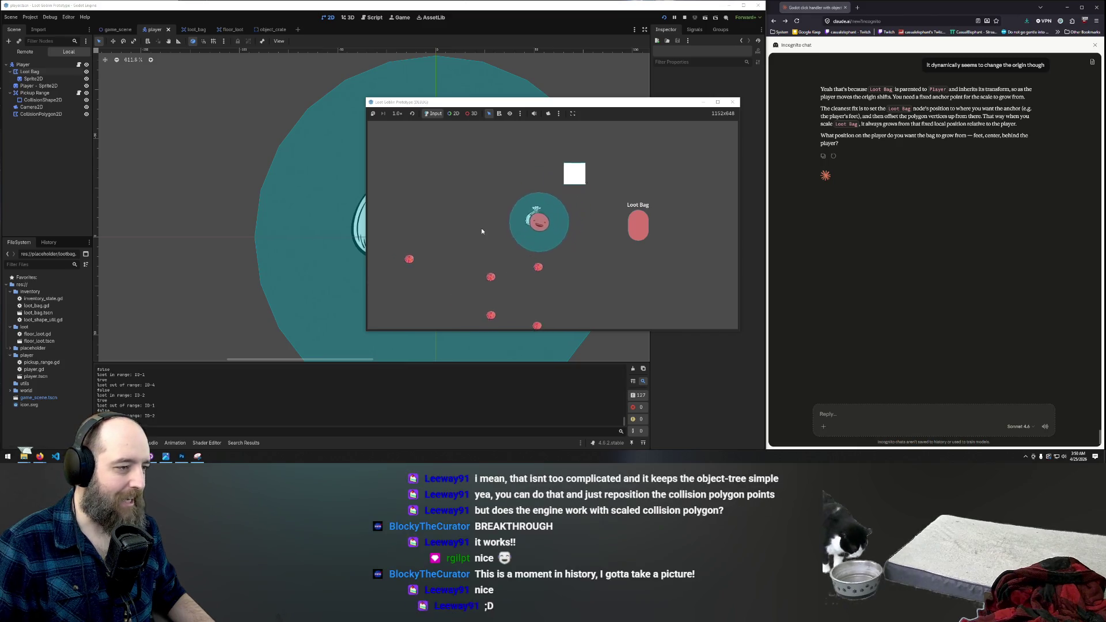
key(a)
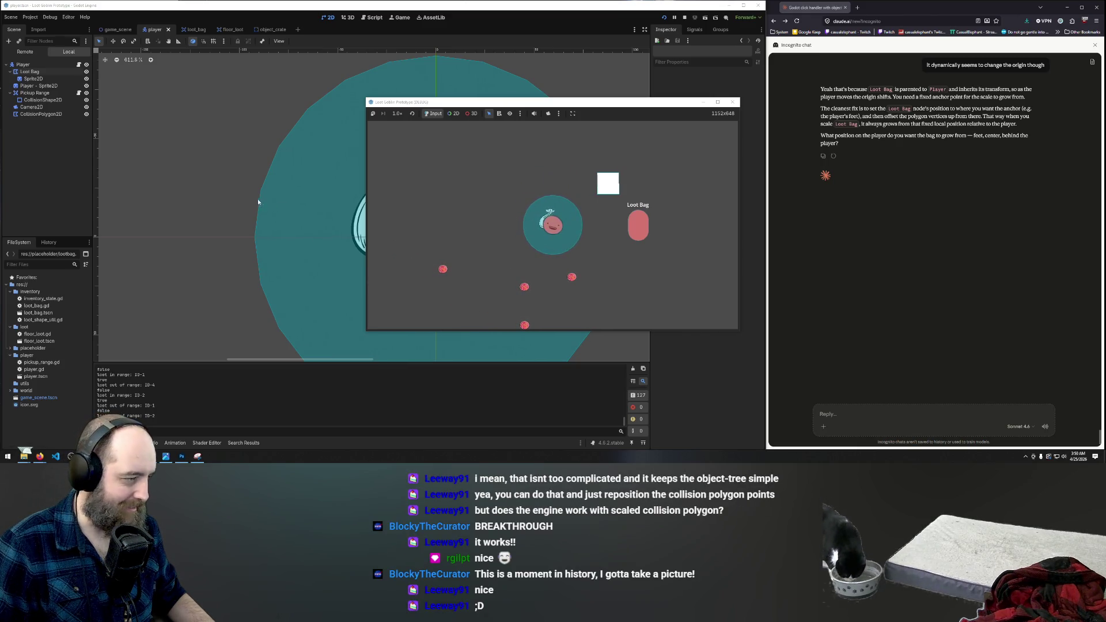
key(F8)
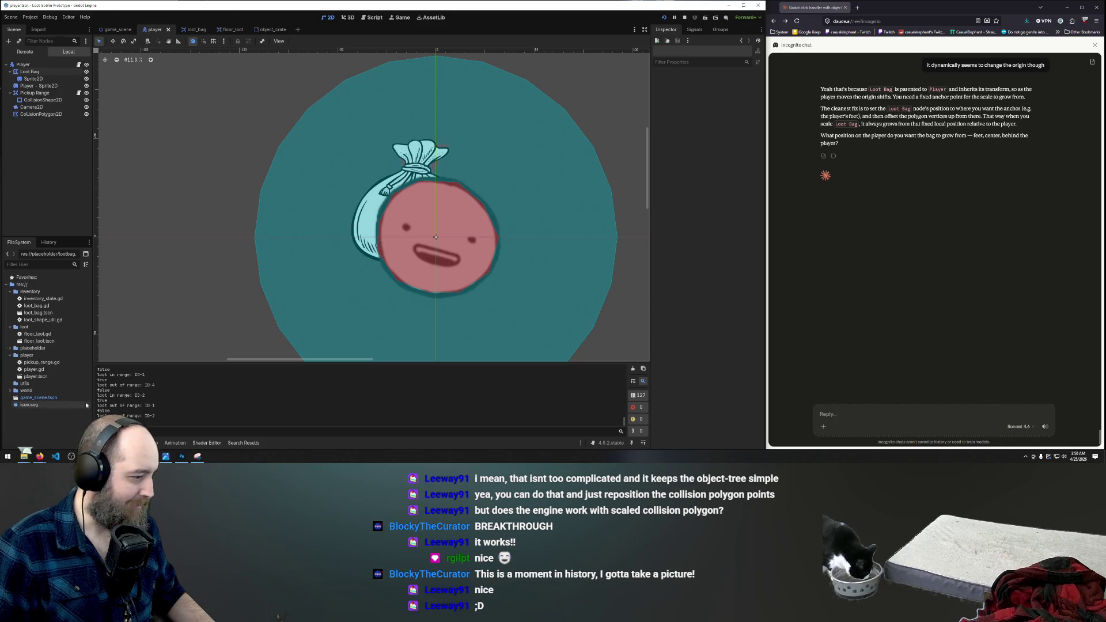
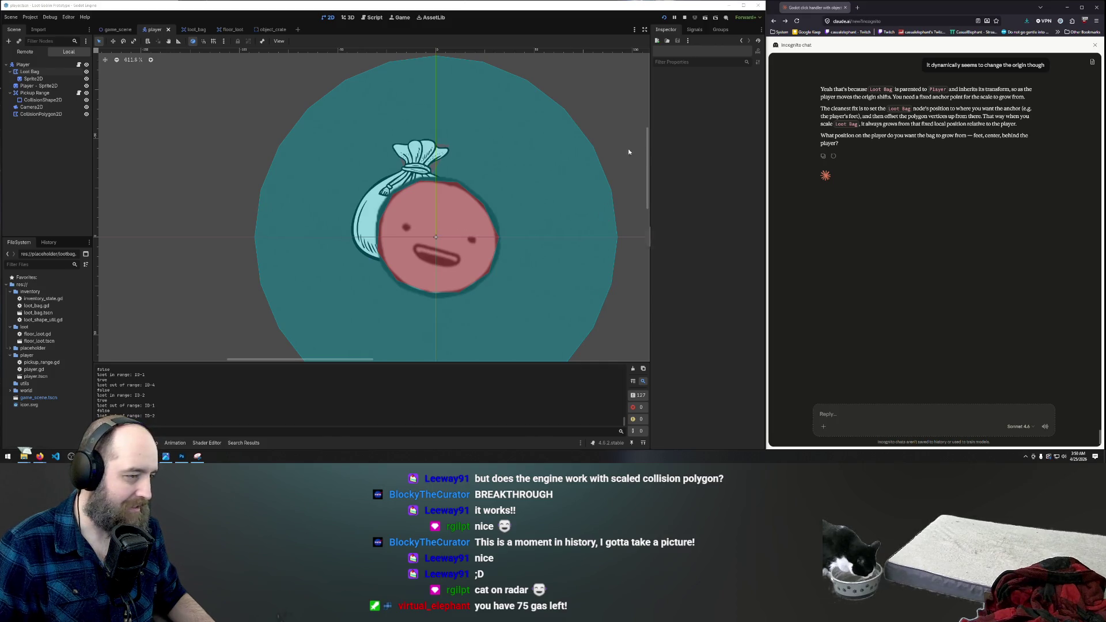
Step: Enable Visible Collision Shapes from the Debug menu and run the project with F5
click(548, 166)
scroll(520, 182, down, 8)
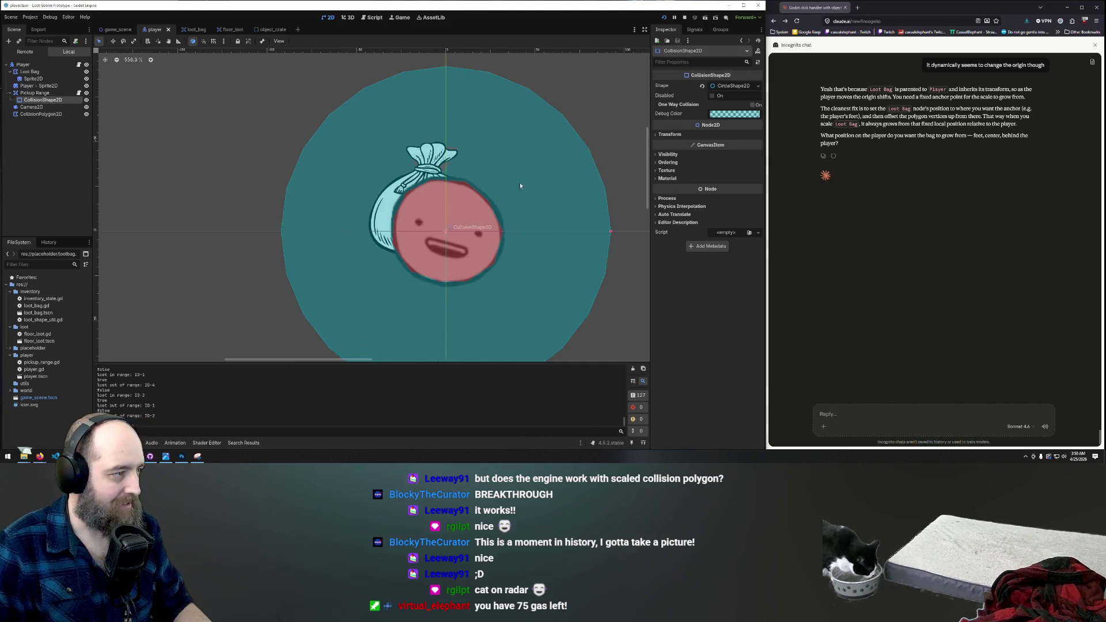
click(55, 16)
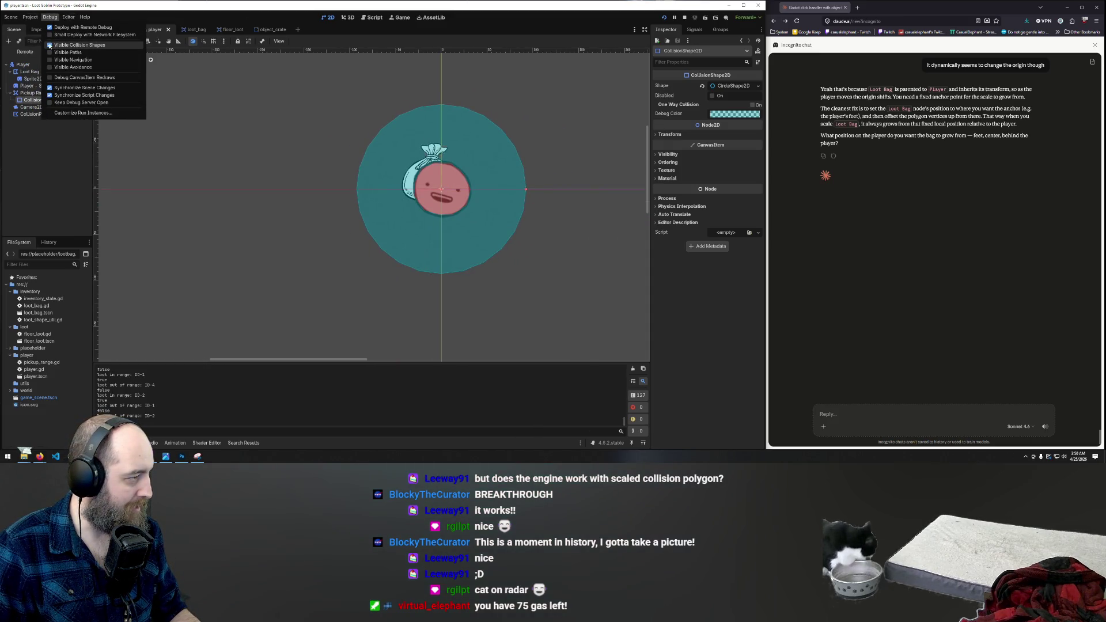
click(188, 94)
key(F5)
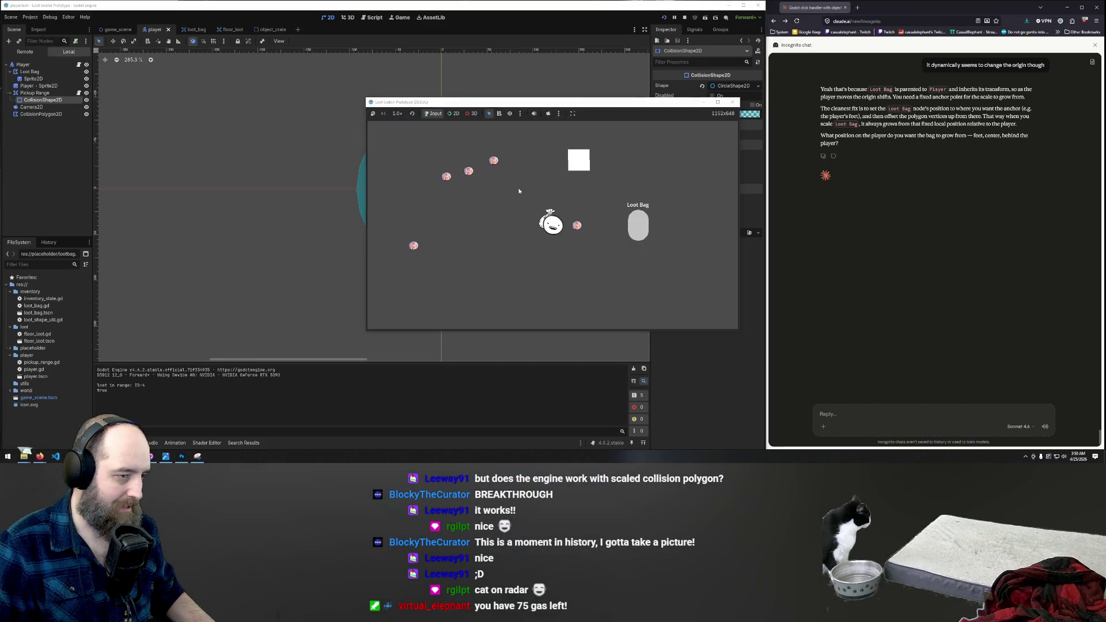
Step: Walk the player up and left in the game window to collect nearby loot
key(d)
click(577, 226)
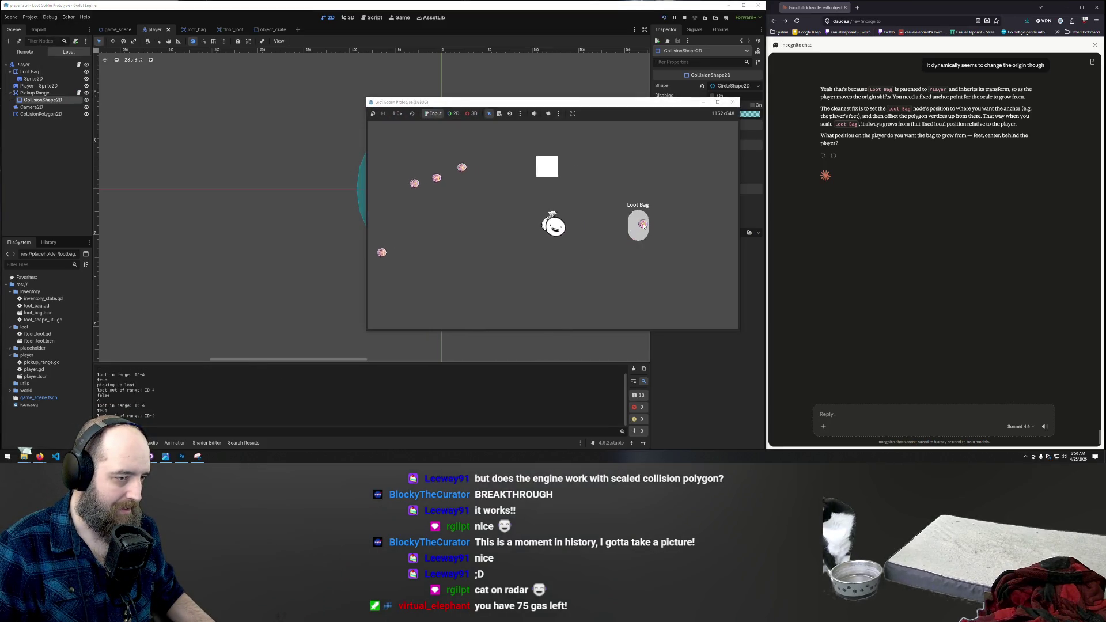
key(w)
key(a)
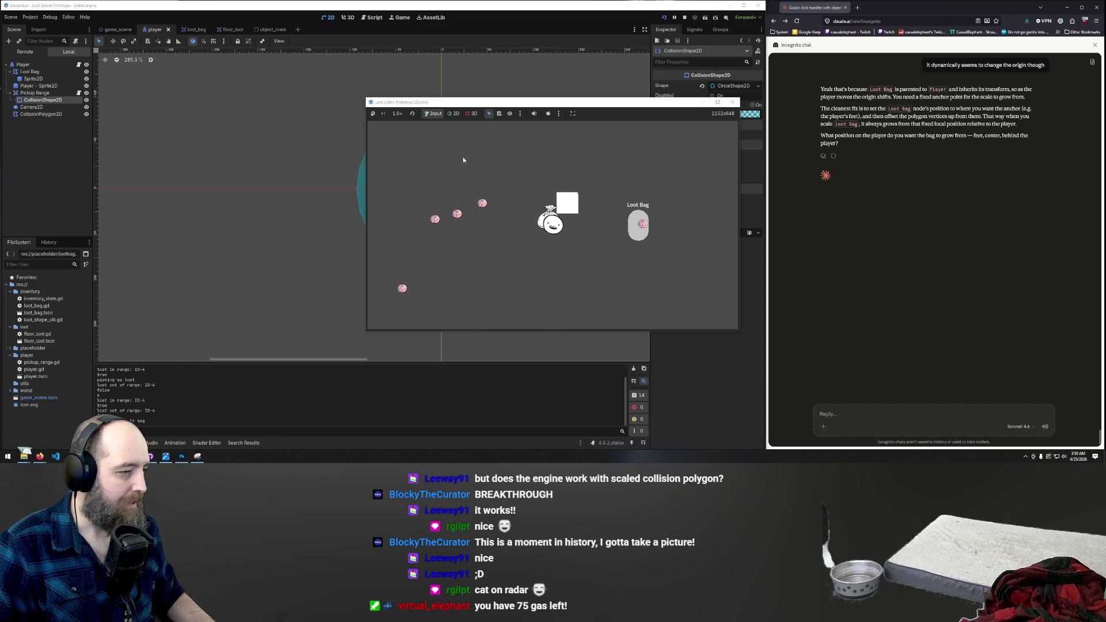
key(w)
Step: Drag a loot item out of the Loot Bag and back, then stop the game and open game_scene
mouse_move(643, 223)
mouse_down()
mouse_move(588, 257)
mouse_move(518, 238)
mouse_up()
drag(443, 284, 537, 242)
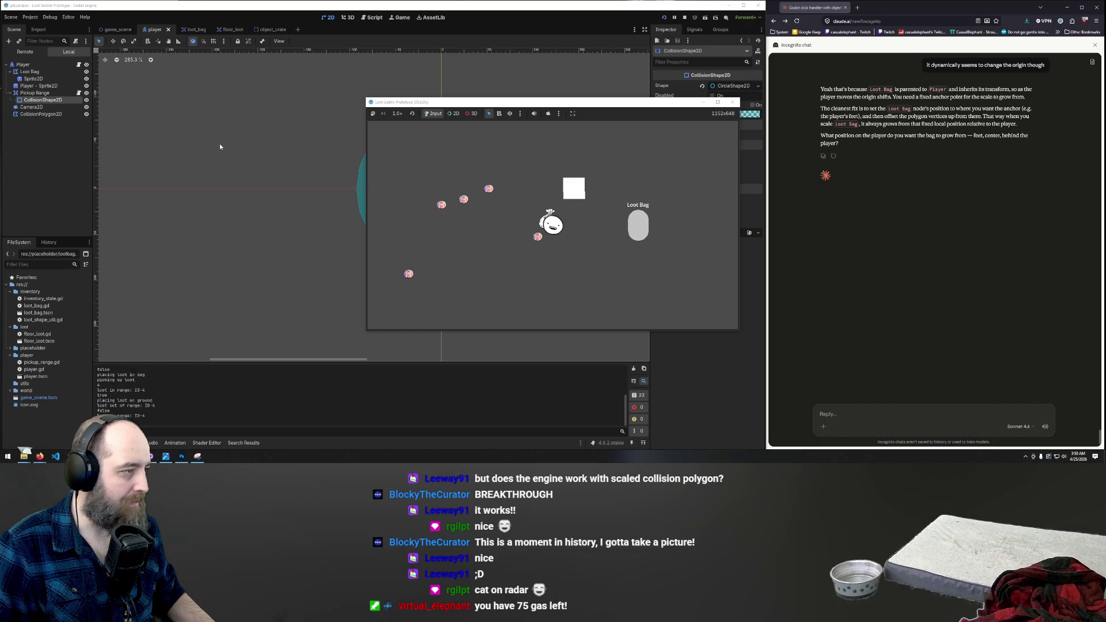
key(F8)
click(116, 29)
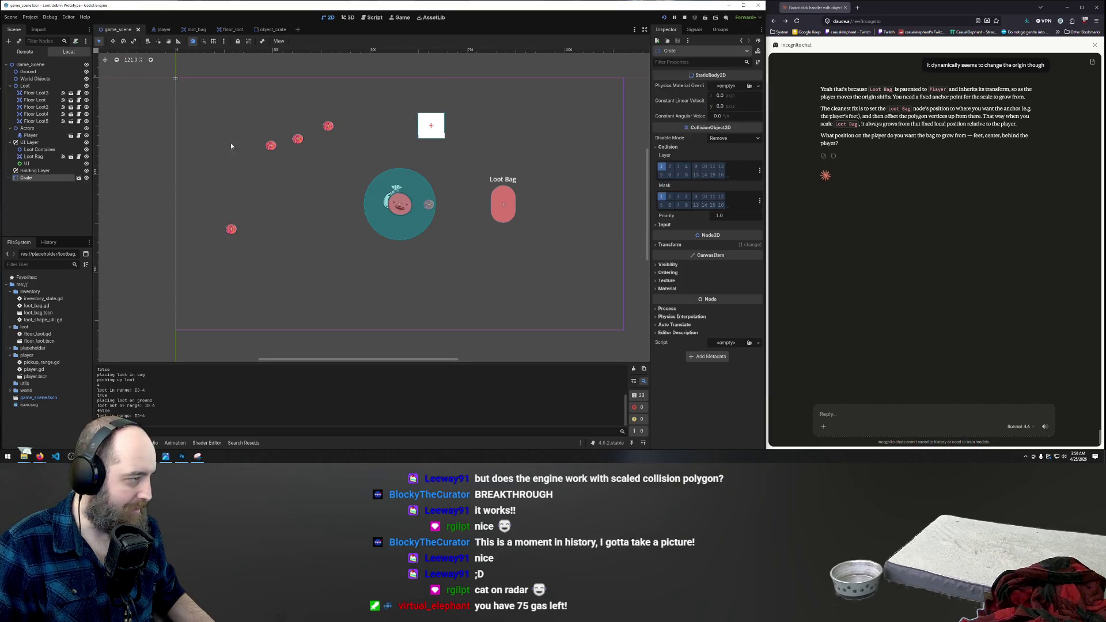
Step: Collapse the Actors, Loot and UI Layer groups and move Crate under World Objects
click(10, 128)
click(12, 86)
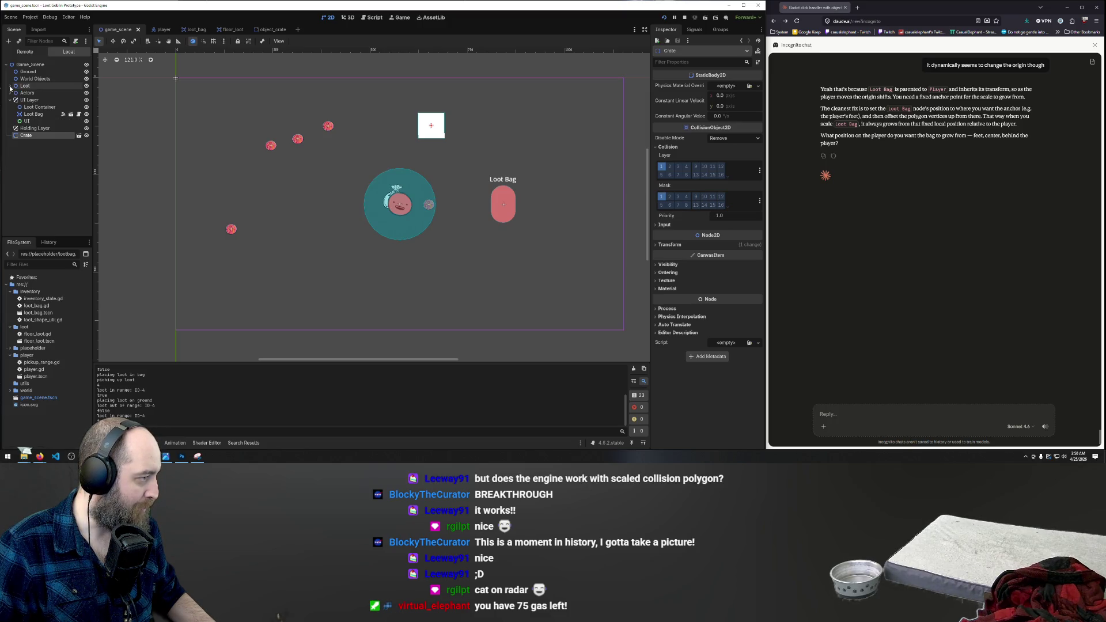
click(10, 99)
drag(23, 117, 43, 81)
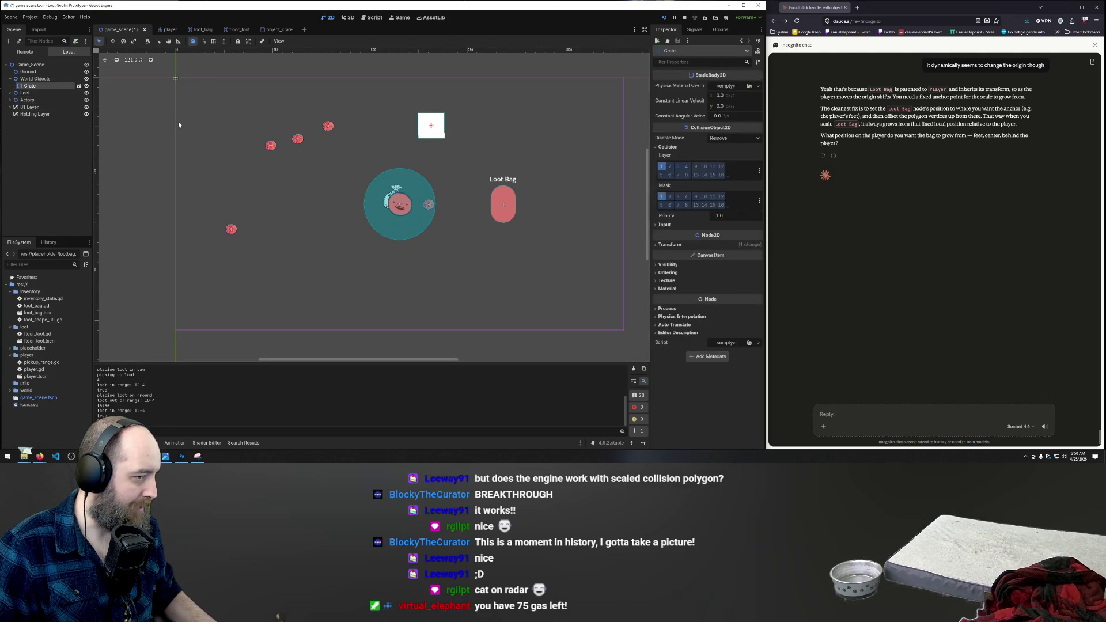
Step: Paste a copy of the crate as sibling Crate2 and shift the crate left in the level
key(ctrl+v)
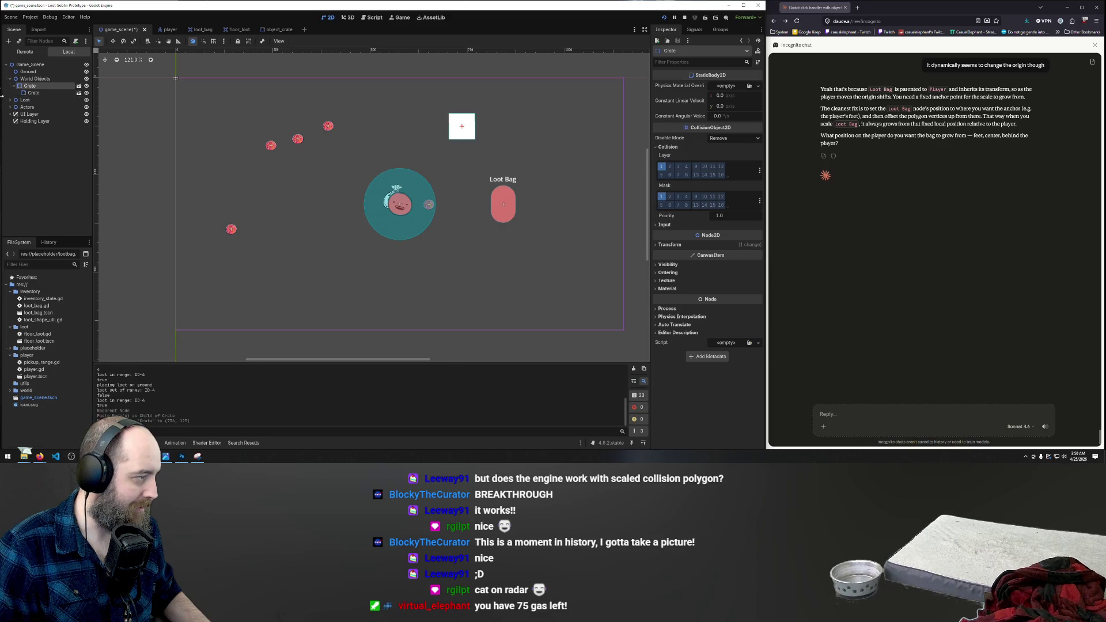
drag(30, 93, 34, 79)
mouse_move(434, 136)
mouse_down()
mouse_move(383, 137)
mouse_move(421, 137)
mouse_up()
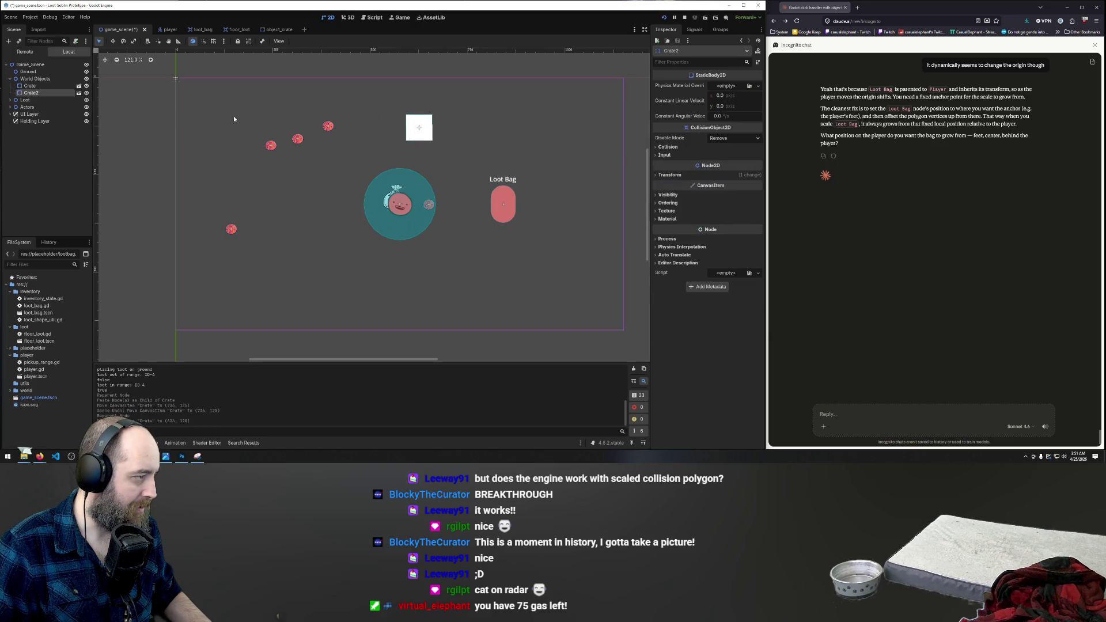
mouse_move(417, 139)
mouse_down()
mouse_move(383, 134)
mouse_move(434, 128)
mouse_move(400, 127)
mouse_up()
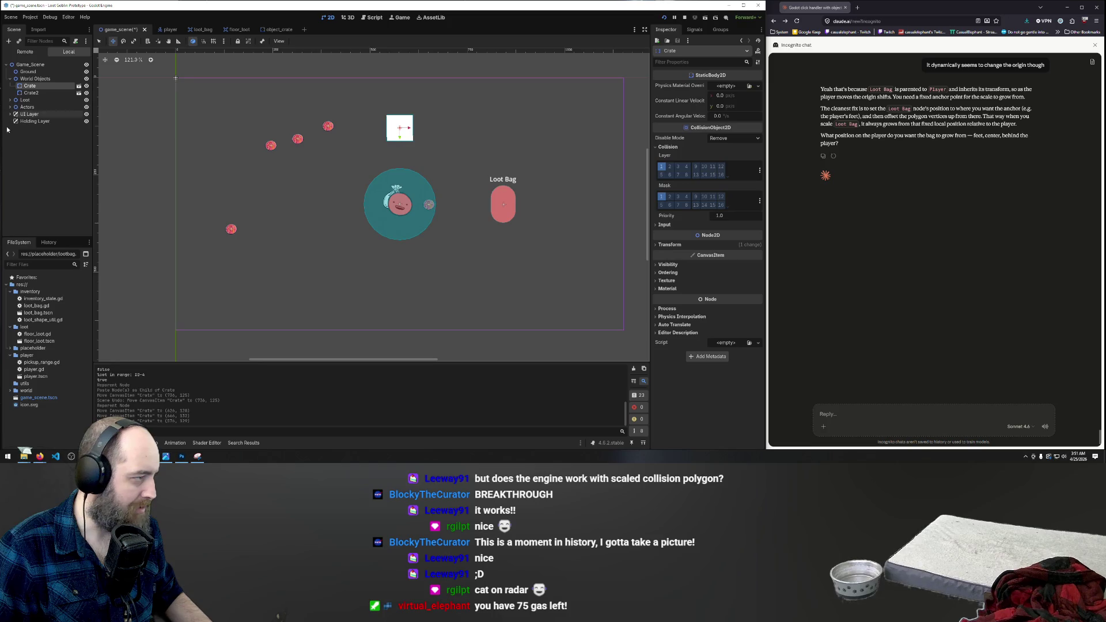
Step: Place Crate2 level with the first crate, leaving a gap, then save and run with F5
click(34, 94)
click(31, 94)
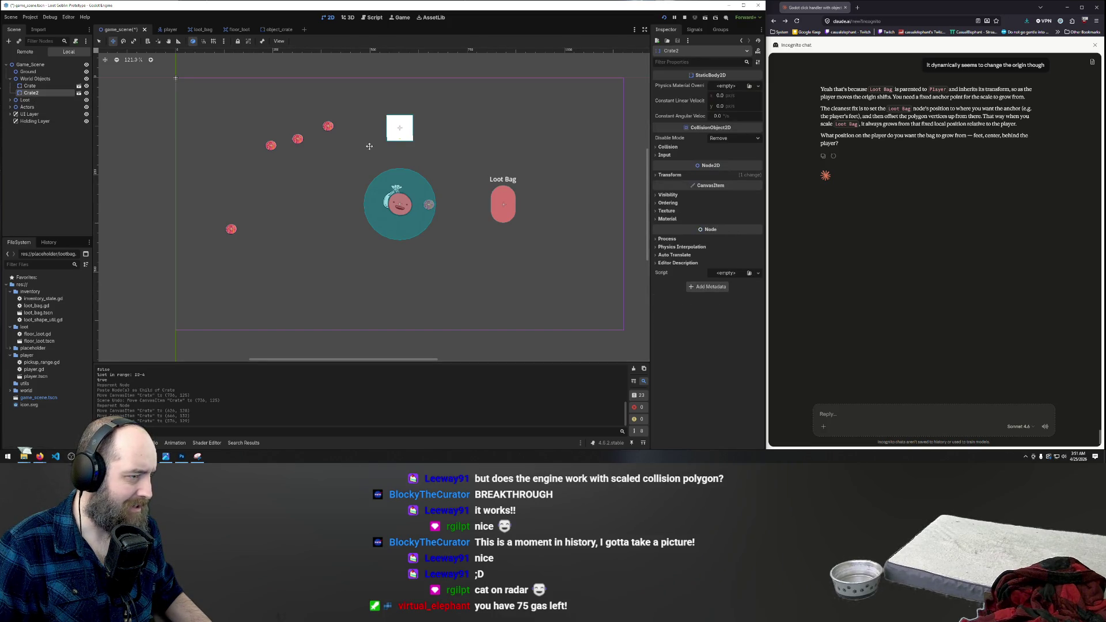
scroll(350, 172, down, 3)
mouse_move(522, 172)
mouse_down()
mouse_move(385, 154)
mouse_move(402, 151)
mouse_up()
scroll(397, 151, up, 5)
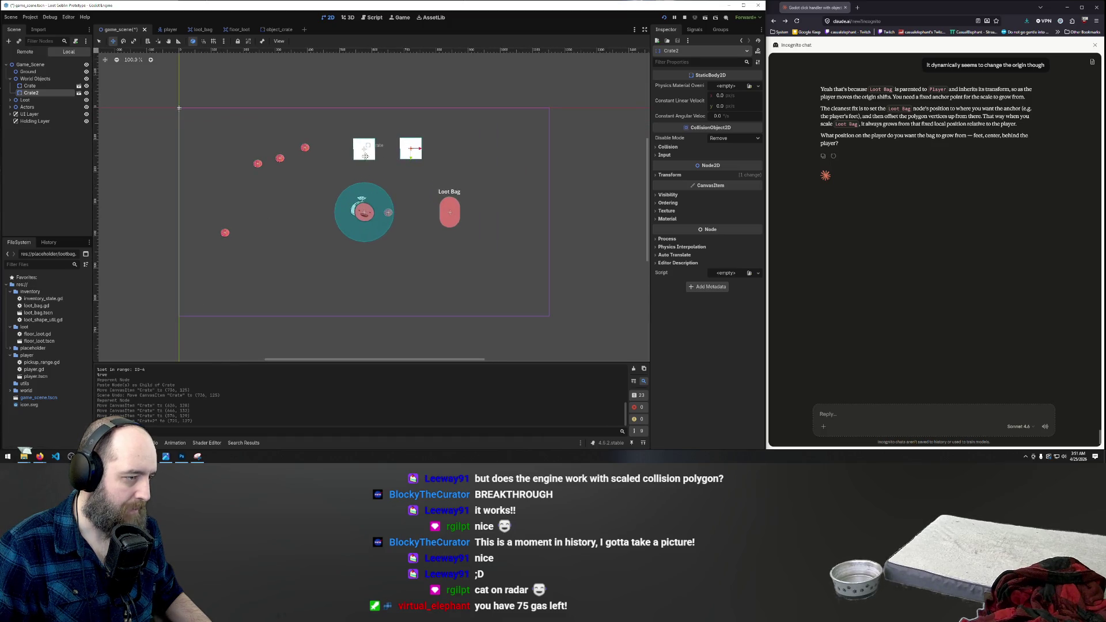
drag(411, 148, 414, 111)
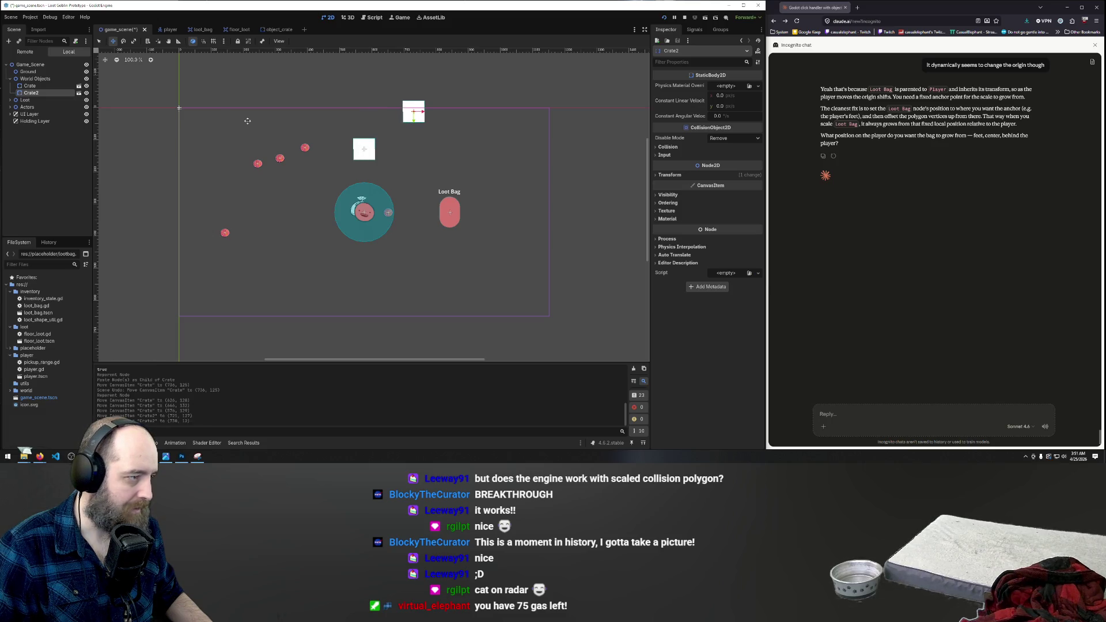
mouse_move(407, 117)
mouse_down()
mouse_move(394, 151)
mouse_move(405, 153)
mouse_up()
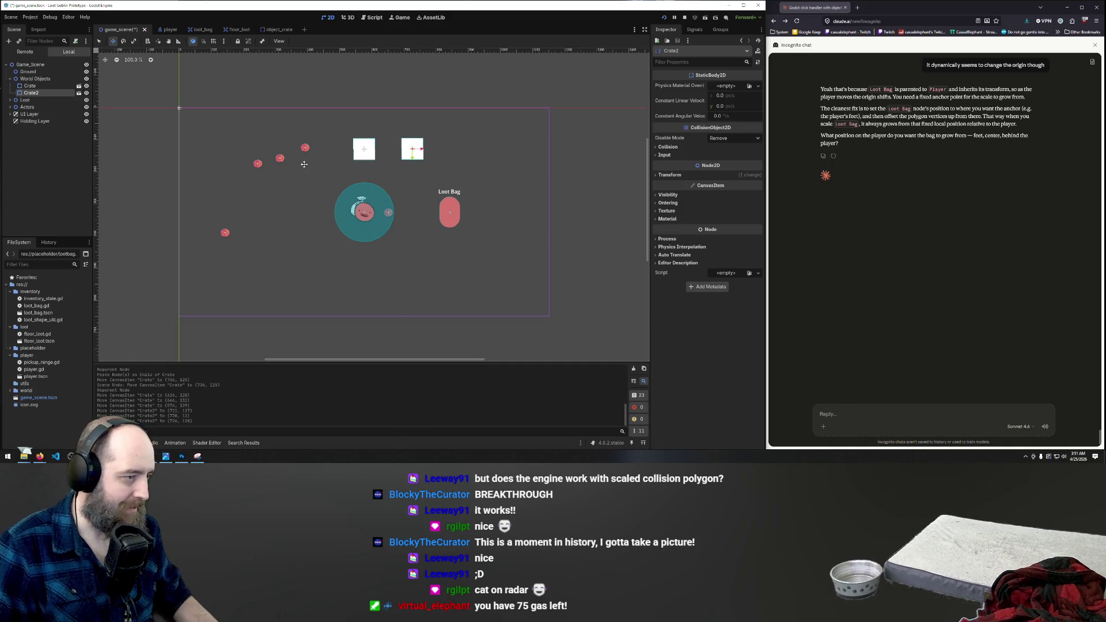
key(F5)
Step: Drop the player between the crates and drag two floor loot items into the Loot Bag
key(w)
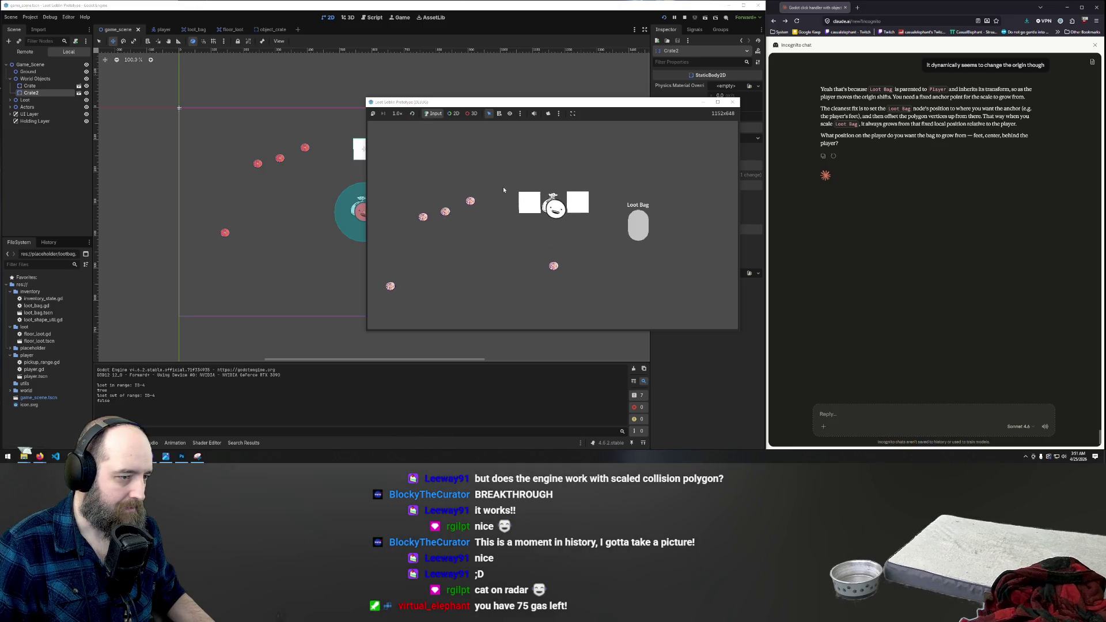
key(s)
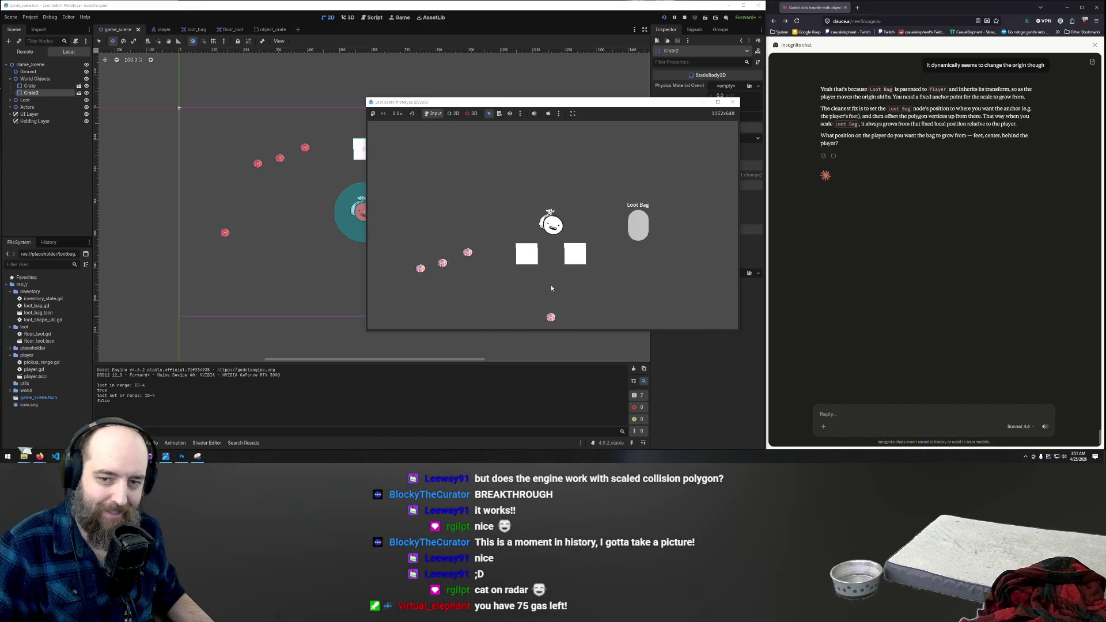
key(s)
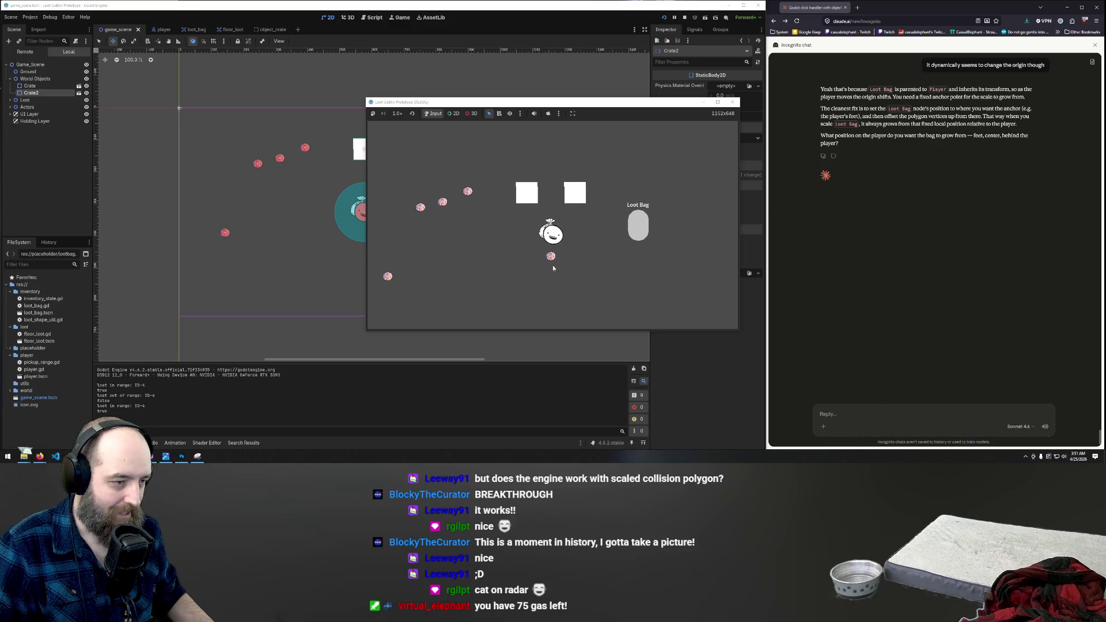
drag(548, 250, 635, 234)
key(a)
key(s)
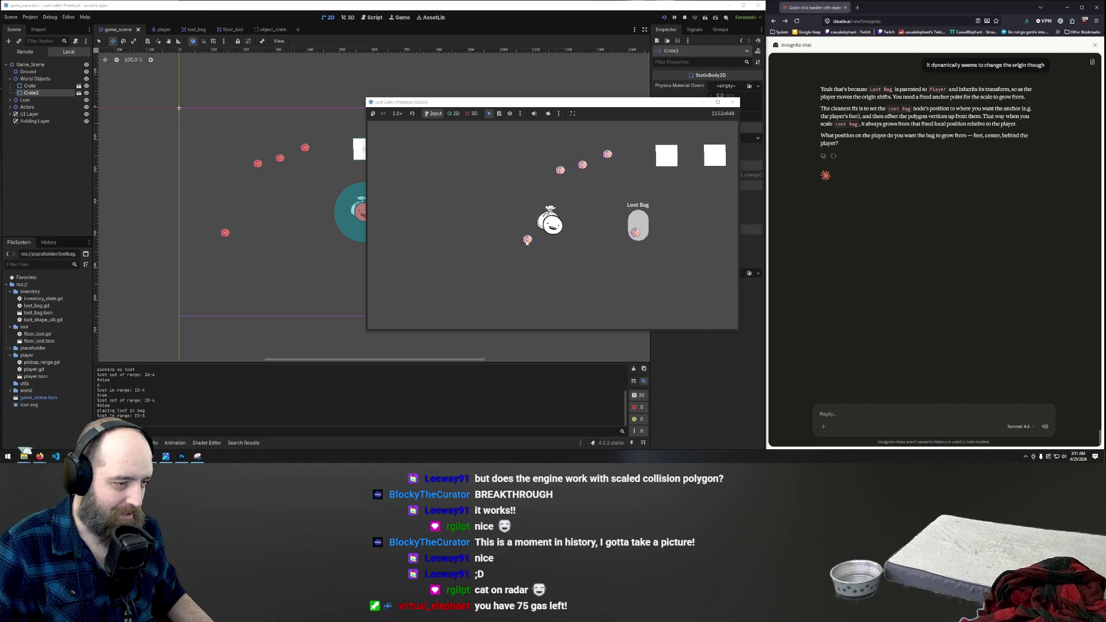
drag(529, 244, 636, 224)
key(w)
key(d)
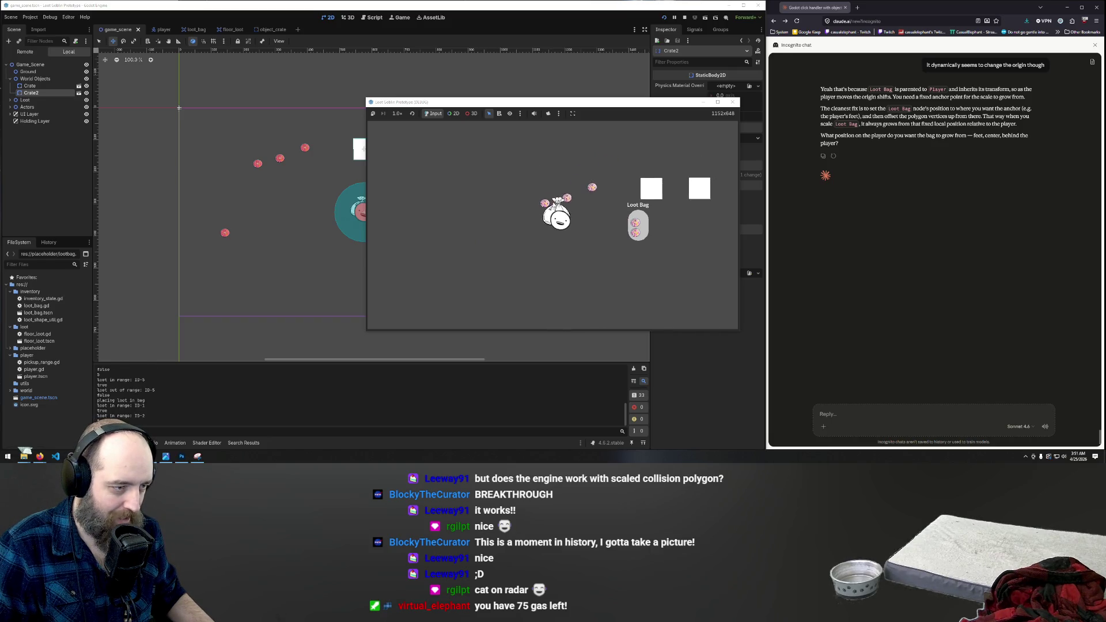
mouse_move(544, 205)
mouse_down()
mouse_move(634, 226)
mouse_move(578, 205)
mouse_move(620, 214)
mouse_move(643, 228)
mouse_move(578, 217)
mouse_move(644, 239)
mouse_move(636, 233)
mouse_up()
Step: Walk the player around with W, A, S, D over to the next loot item
key(w)
key(a)
key(w)
key(d)
key(w)
key(d)
key(s)
key(d)
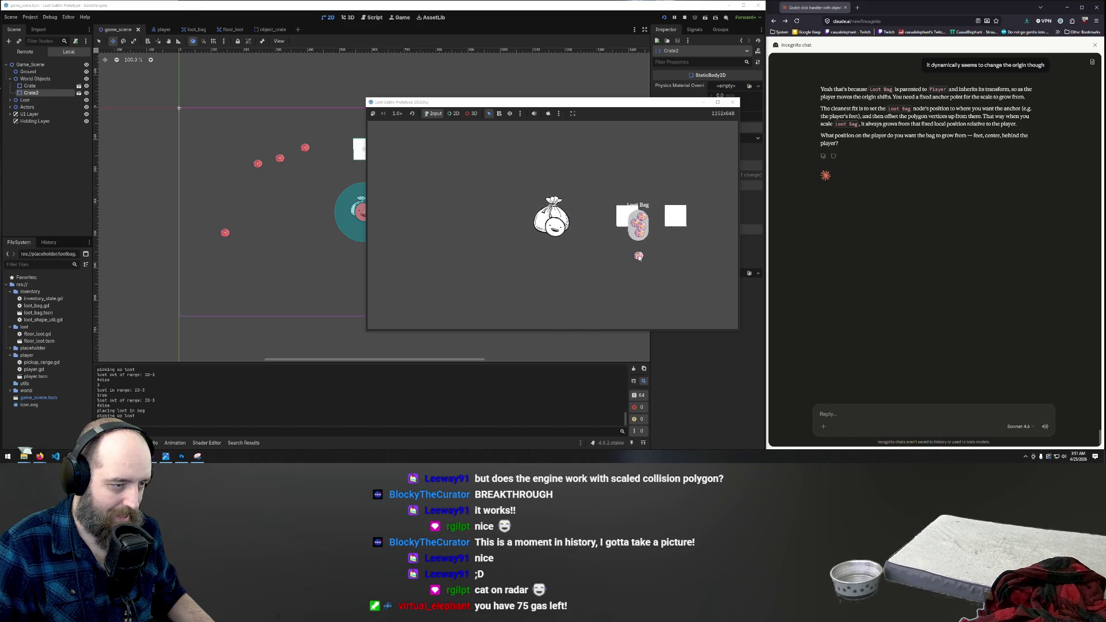
key(s)
key(d)
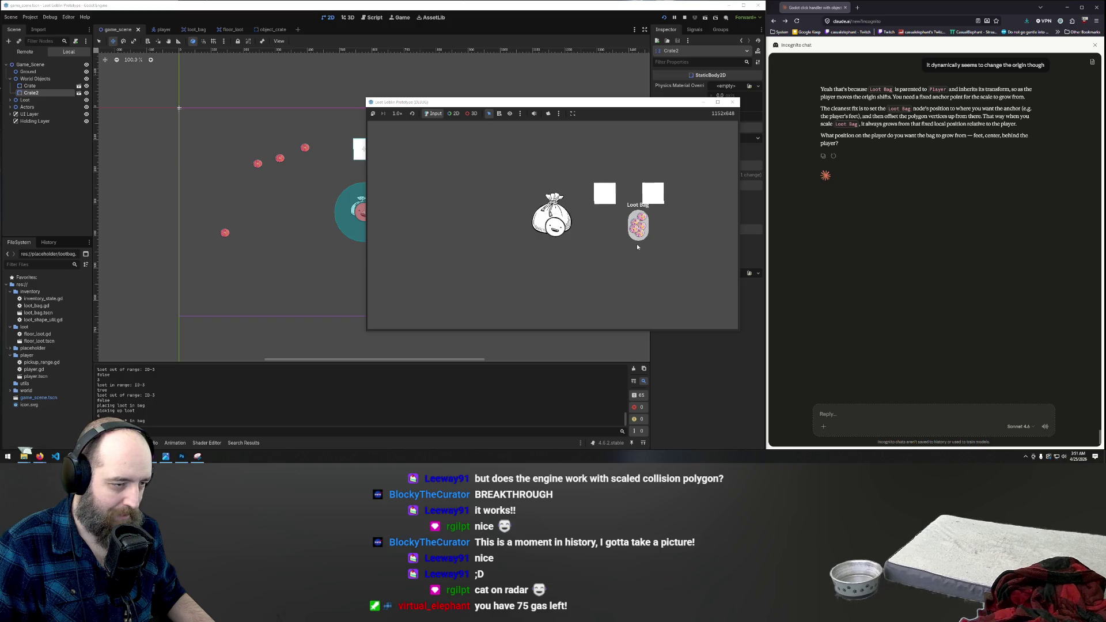
key(d)
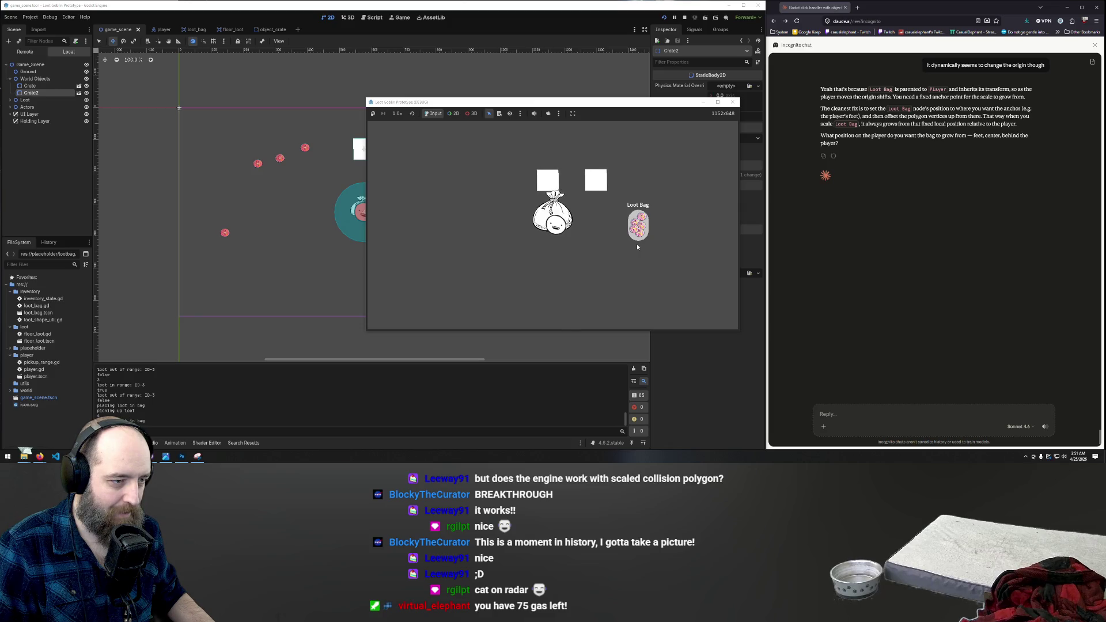
key(w)
key(d)
key(w)
key(d)
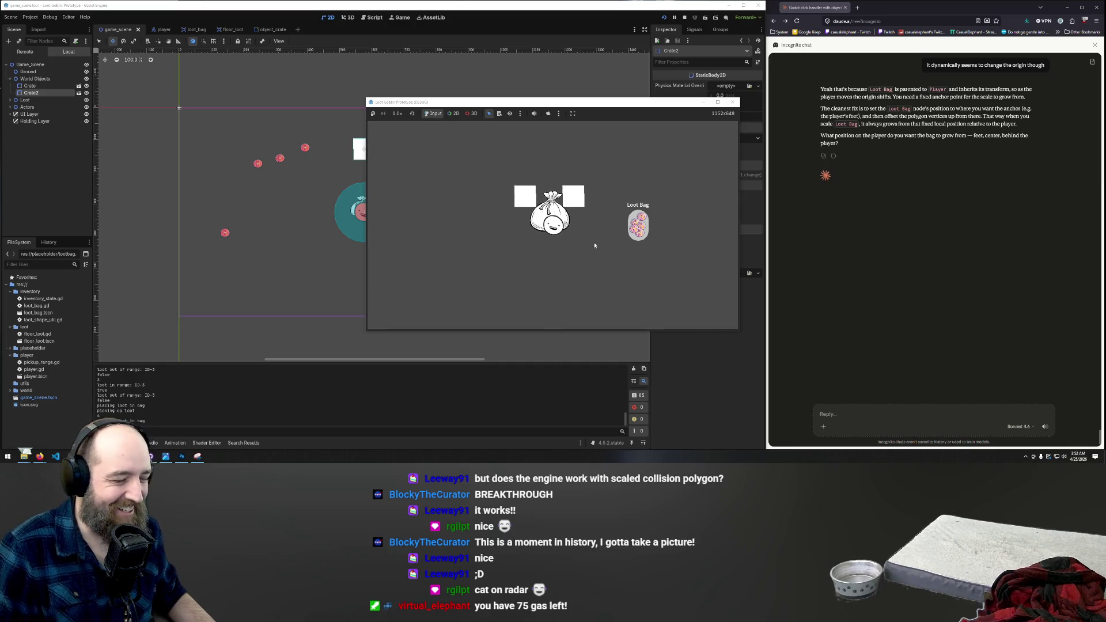
Step: Take loot items out of the Loot Bag and drop them onto the ground
click(638, 226)
click(537, 250)
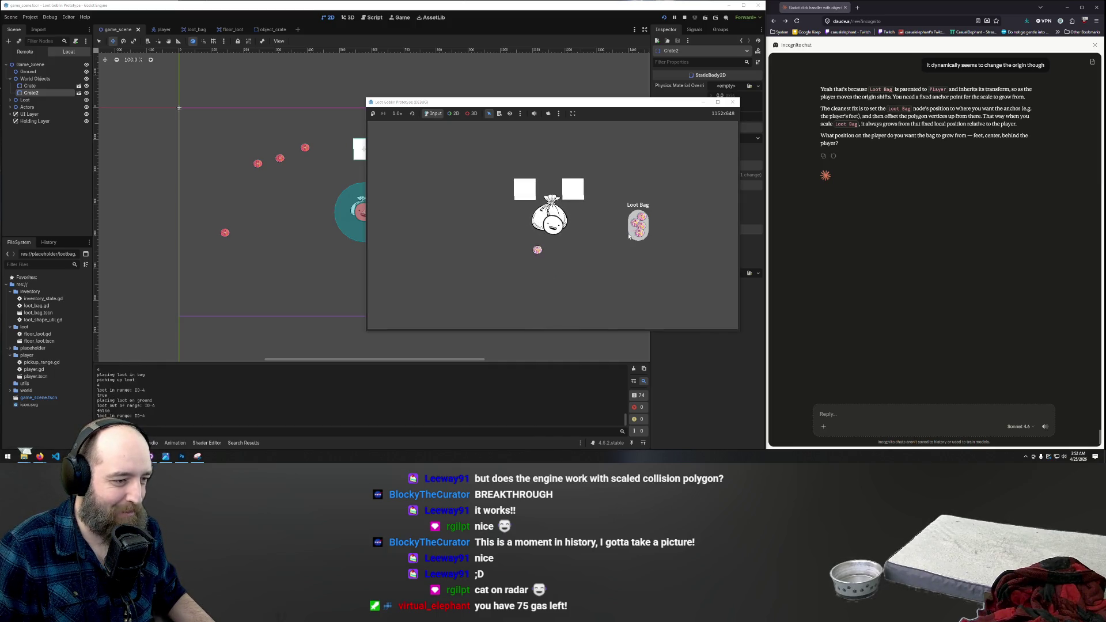
click(639, 230)
click(557, 244)
click(639, 226)
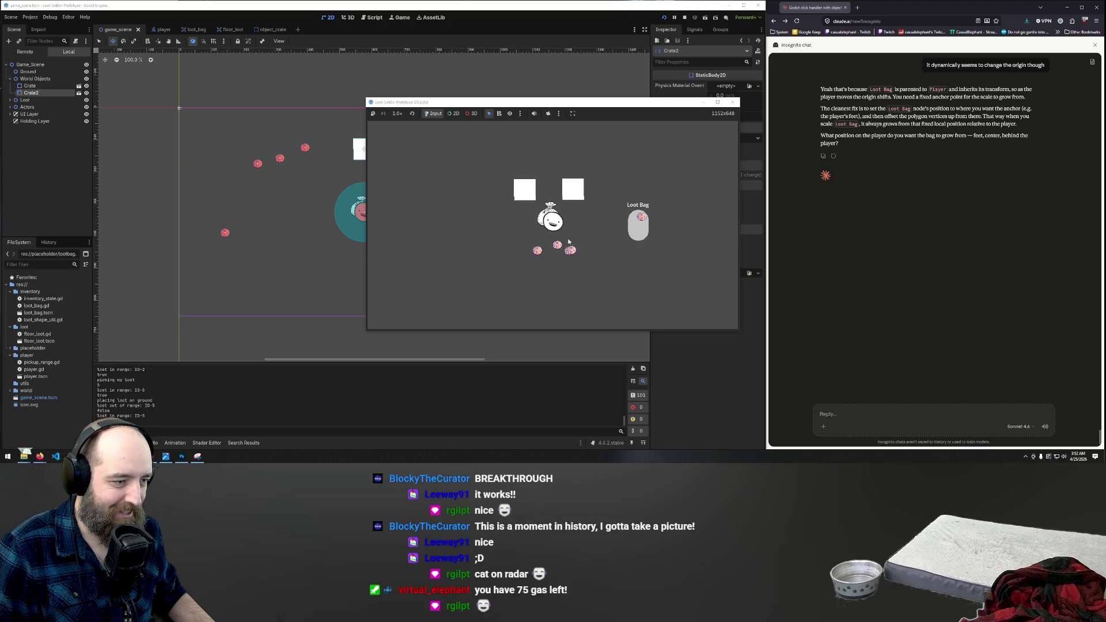
Step: Bounce the player up and down near the crates and pull loot out of the bag beside it
key(w)
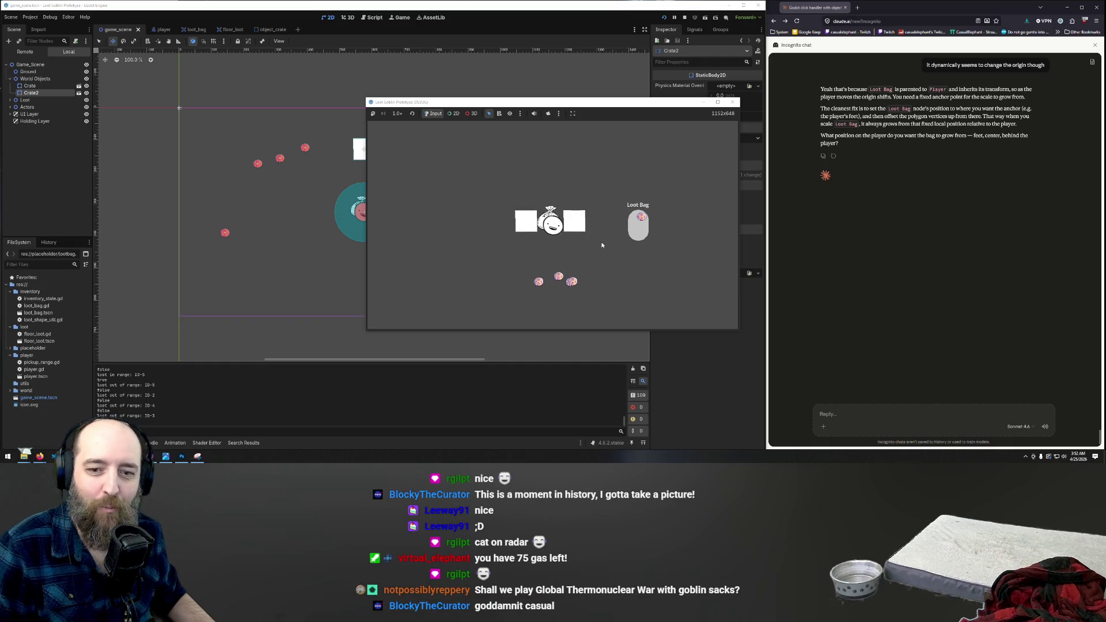
key(w)
key(w)
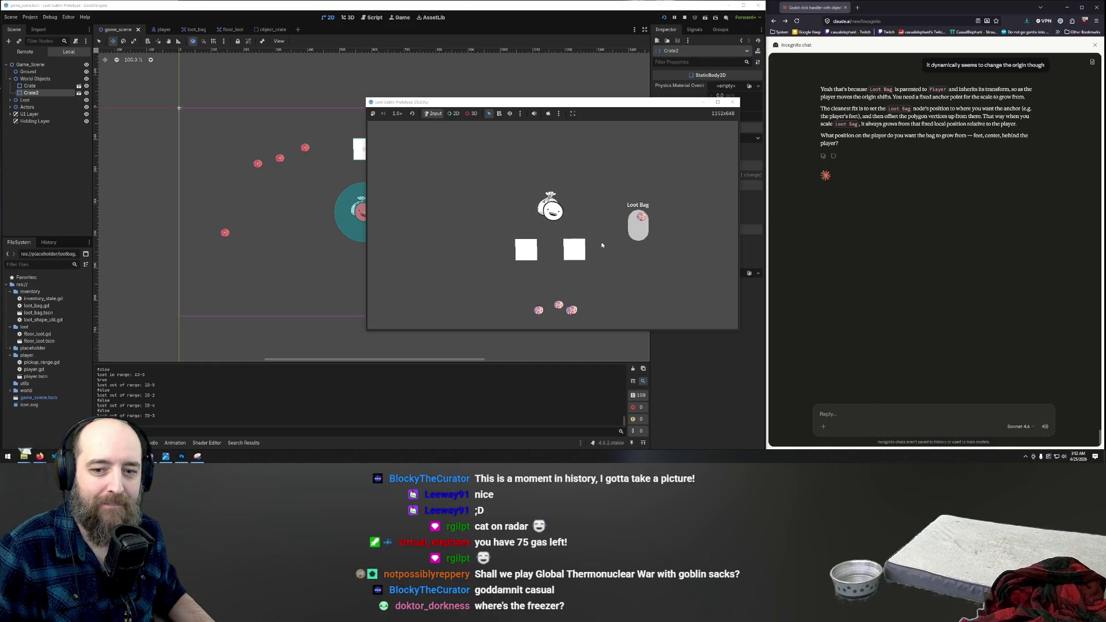
key(s)
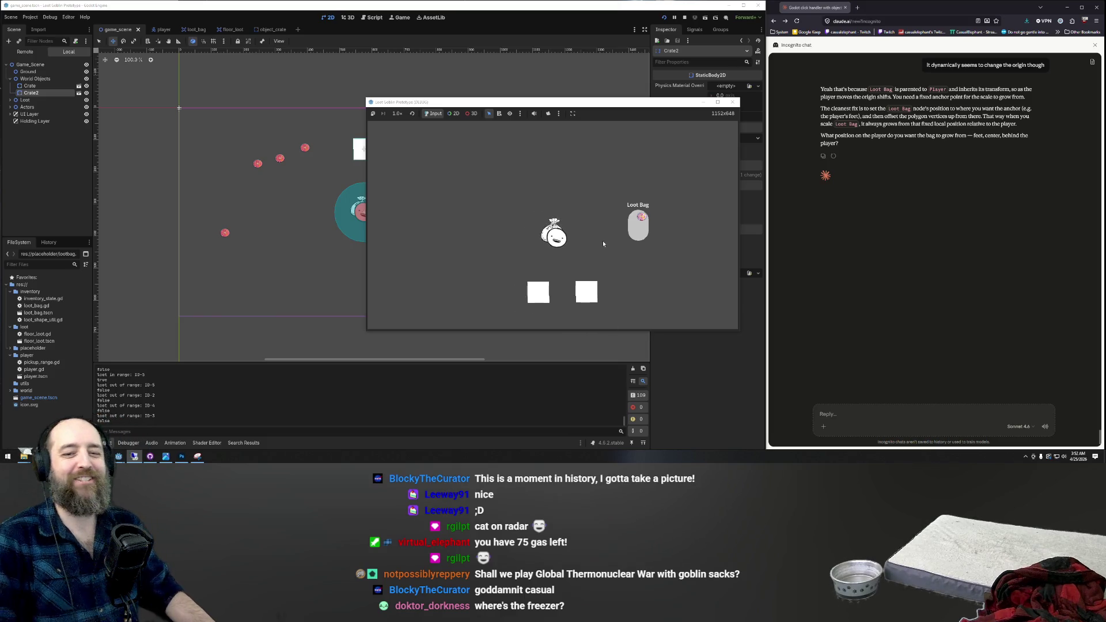
key(s)
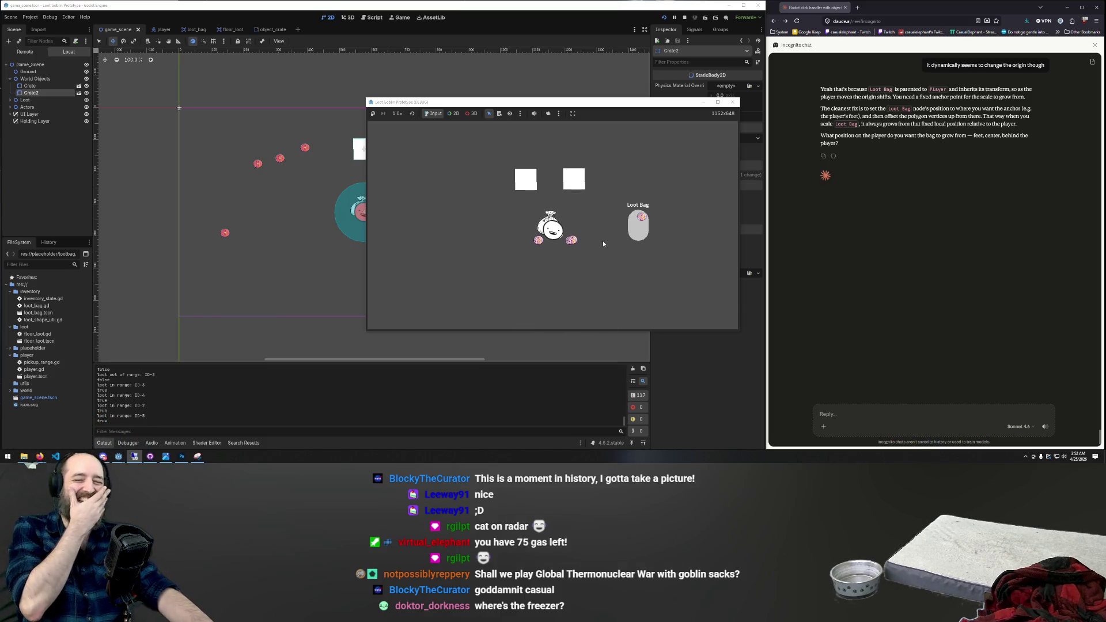
key(w)
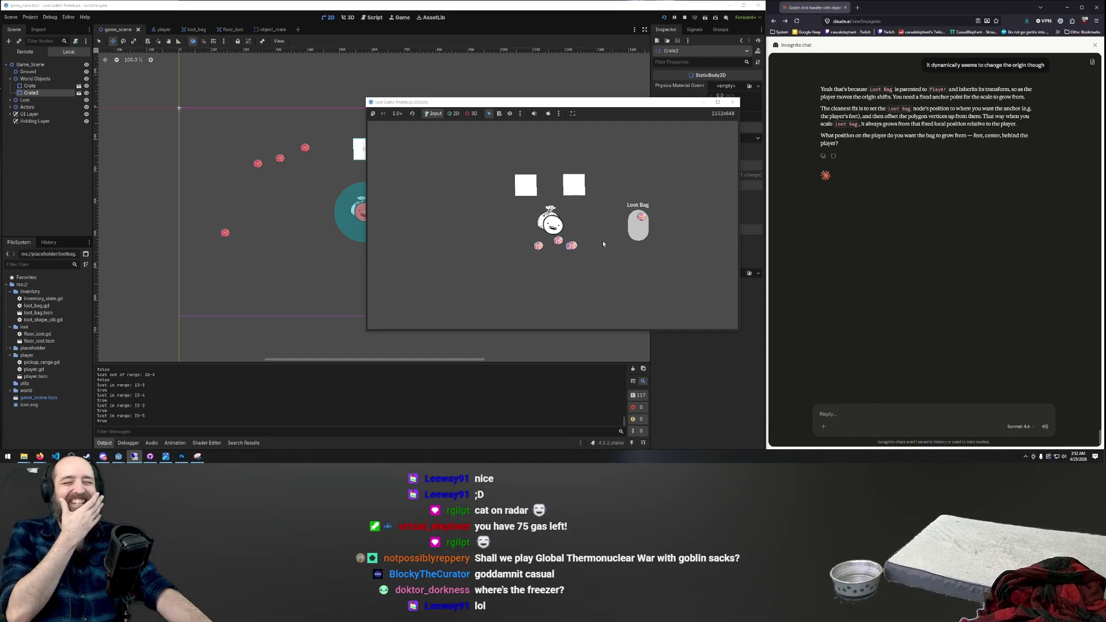
key(w)
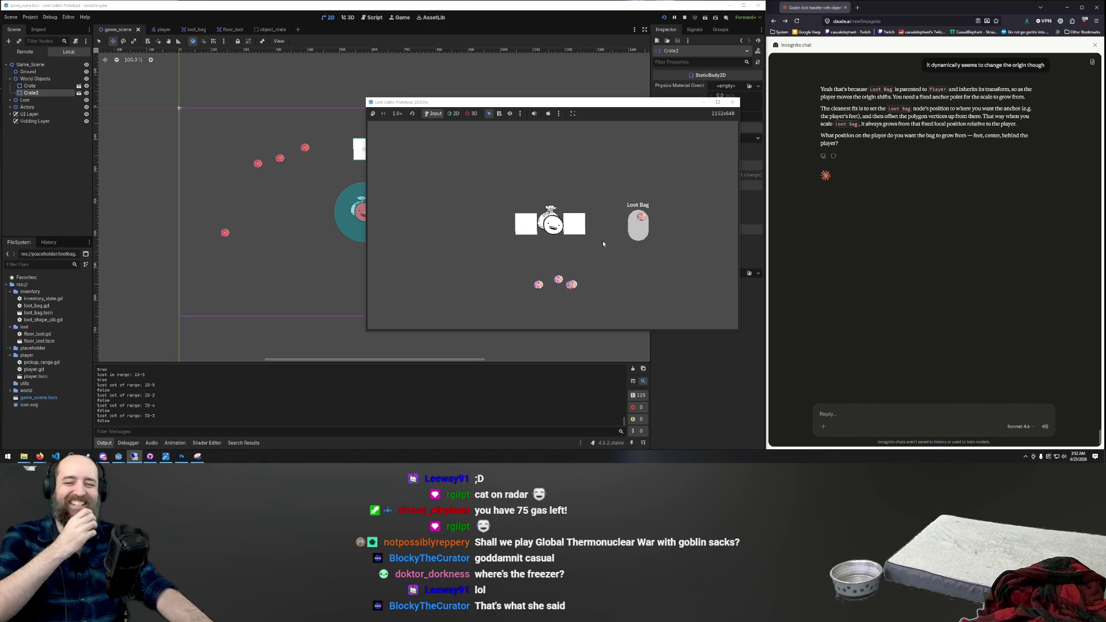
key(s)
key(s)
key(w)
key(s)
key(w)
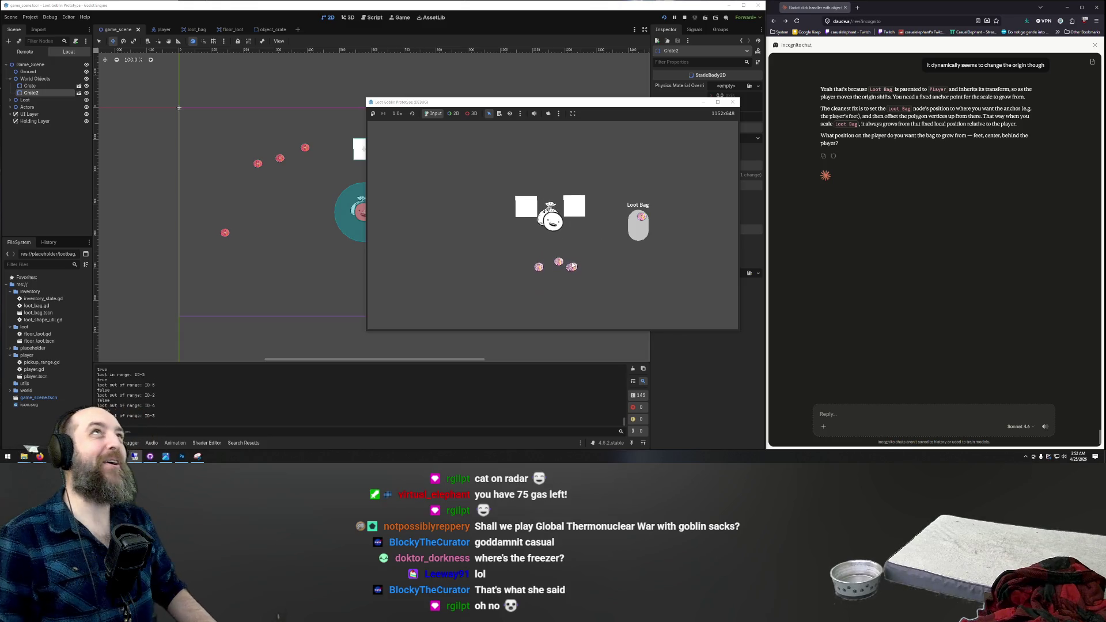
key(s)
drag(641, 219, 571, 241)
key(s)
Step: Walk the player up and down, then pick up the nearby loot orb into the bag
key(a)
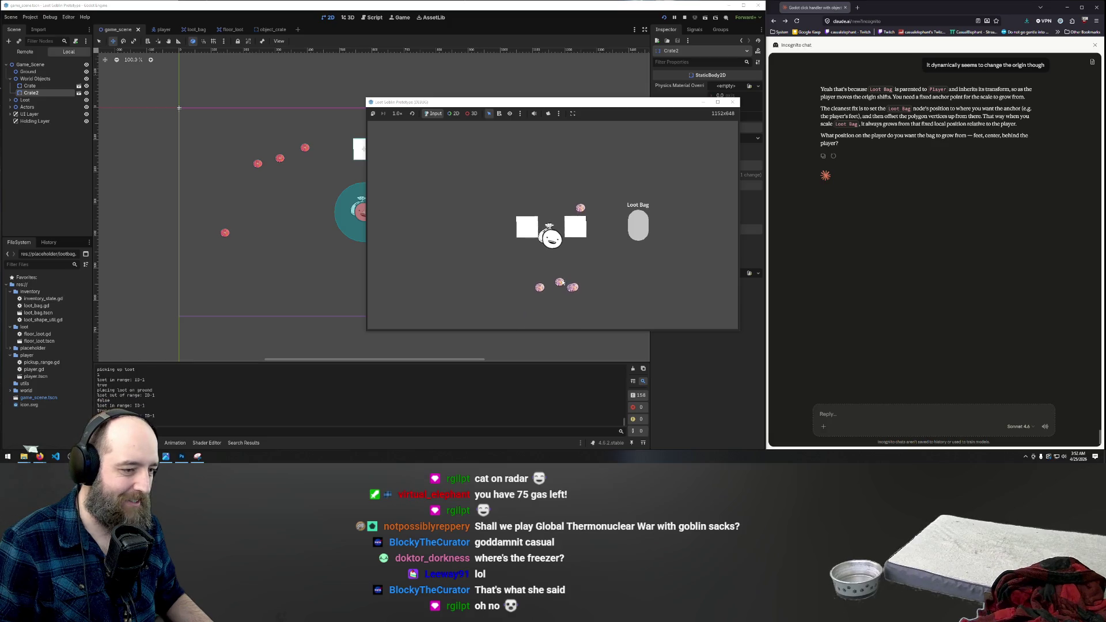
key(w)
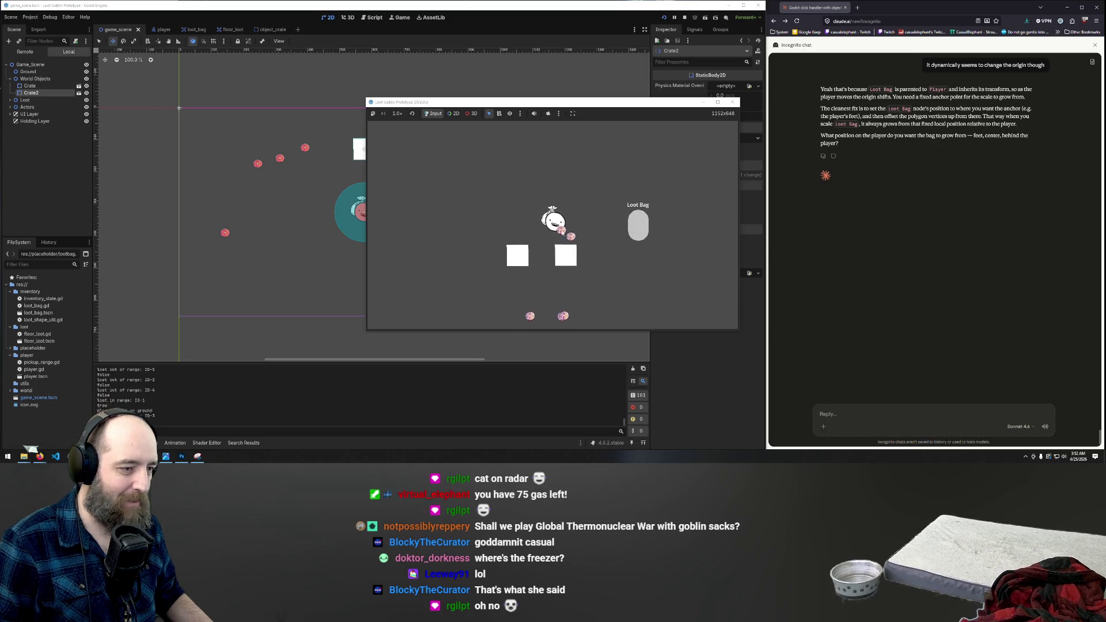
key(w)
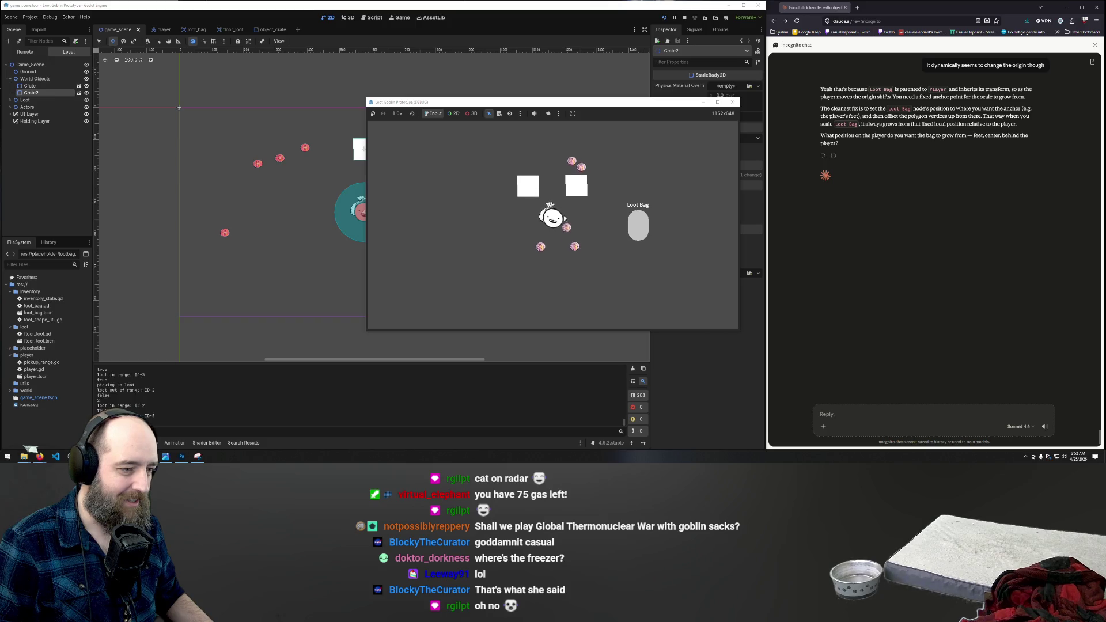
key(s)
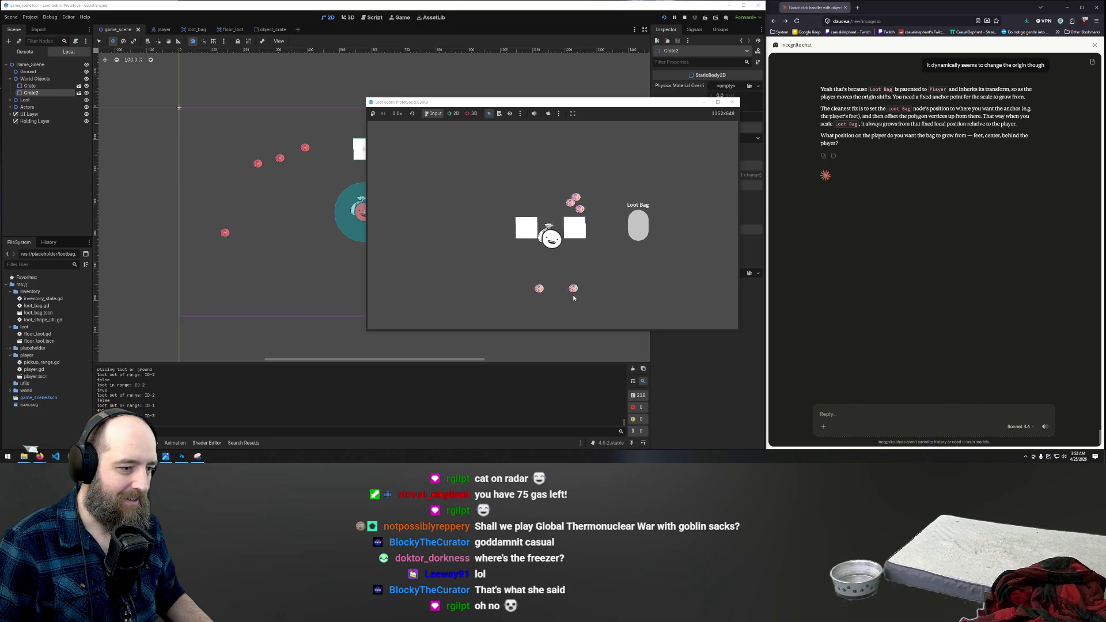
key(w)
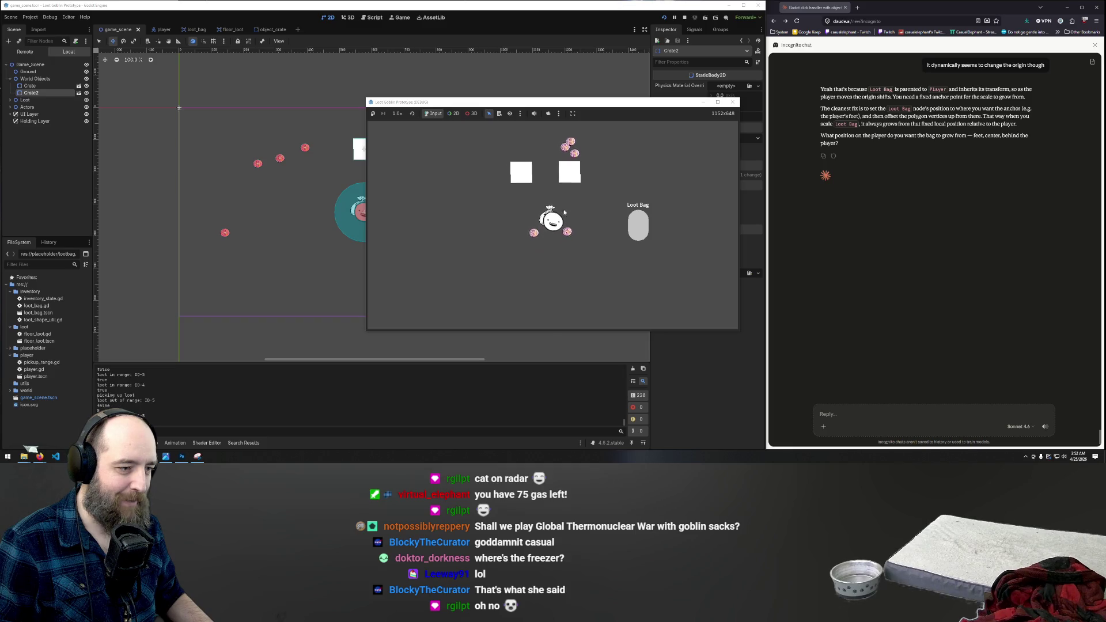
key(s)
click(539, 248)
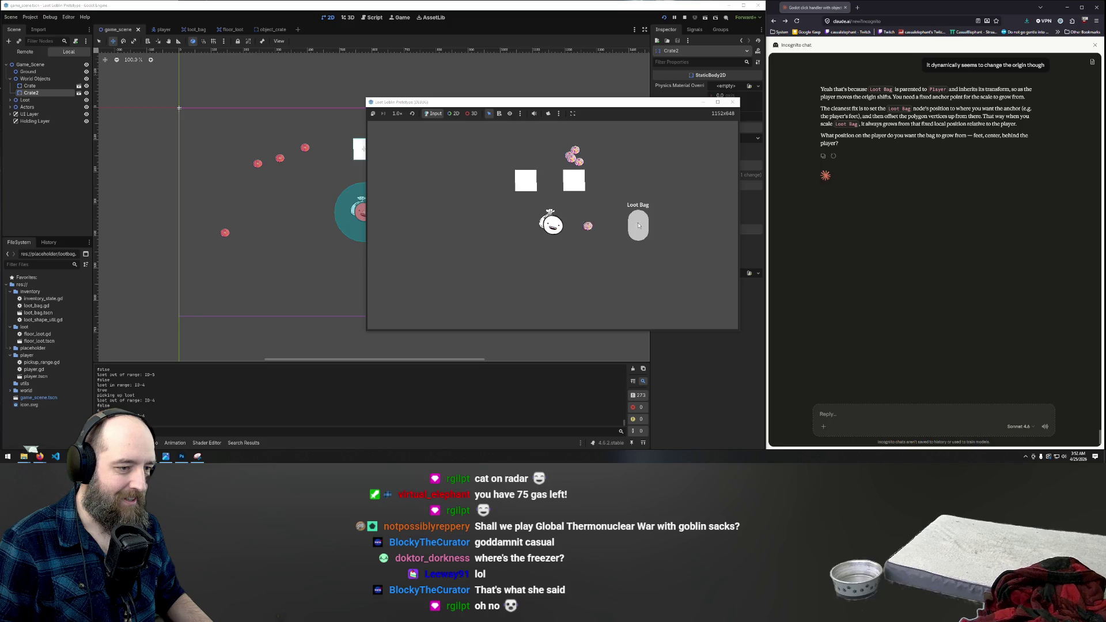
key(w)
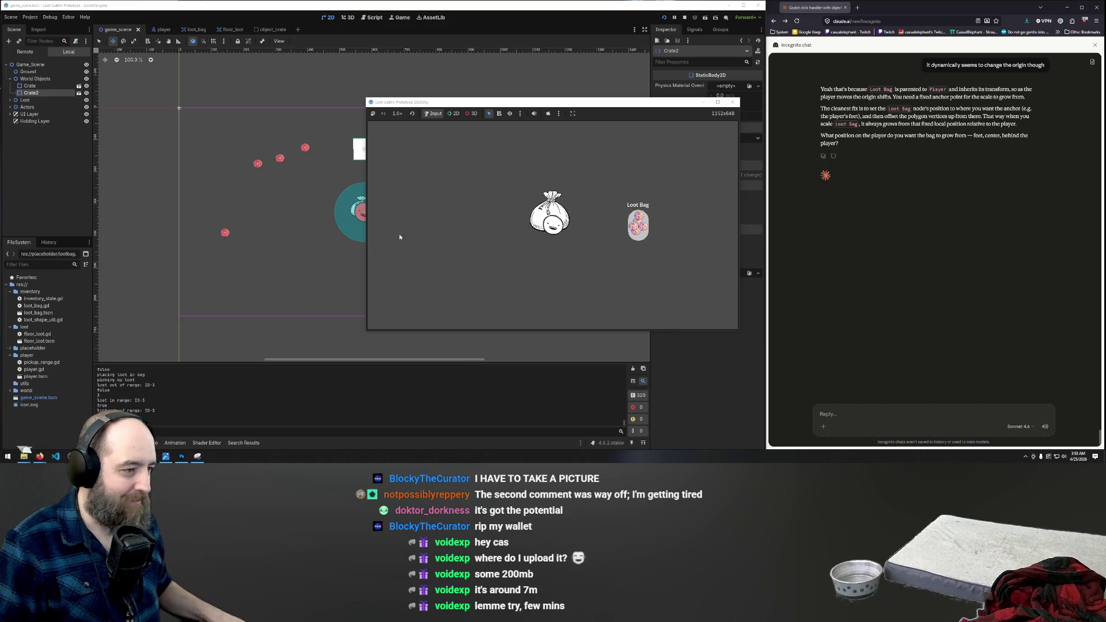
Step: Stop the game and scale Crate2 into a long platform
click(734, 103)
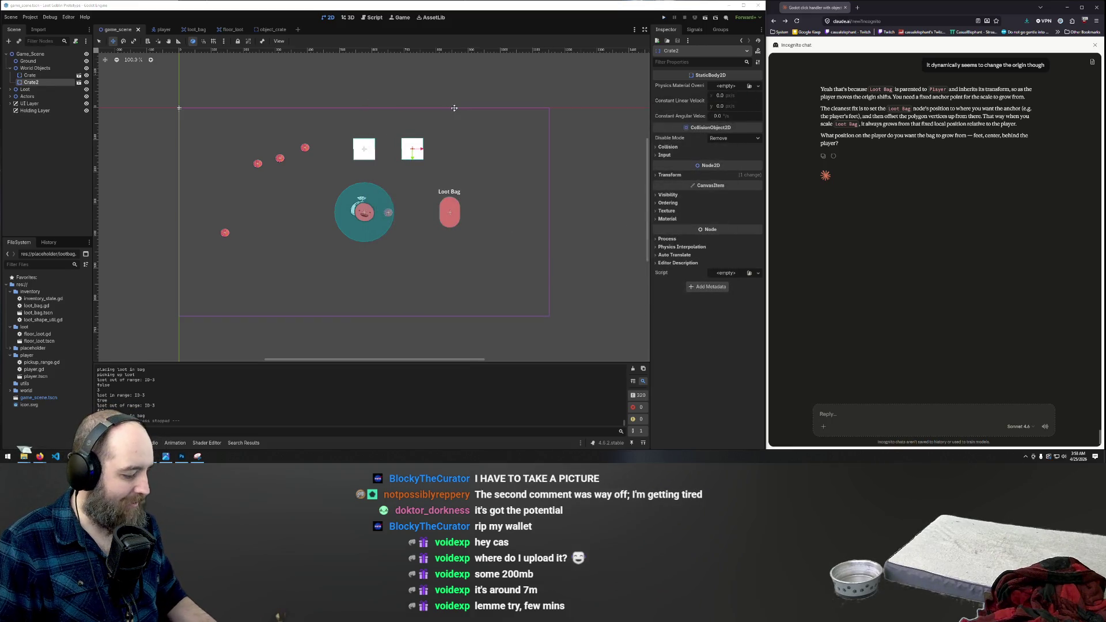
key(e)
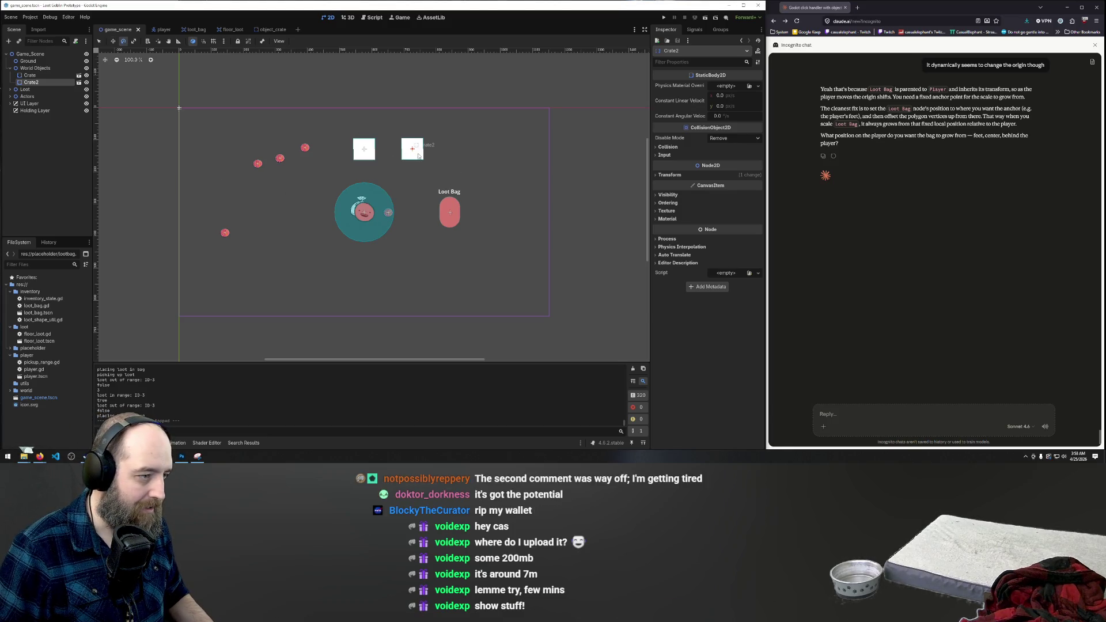
click(113, 41)
click(134, 41)
drag(422, 150, 559, 150)
Step: Stretch the first crate into a long platform and line it up on the left of Crate2
key(w)
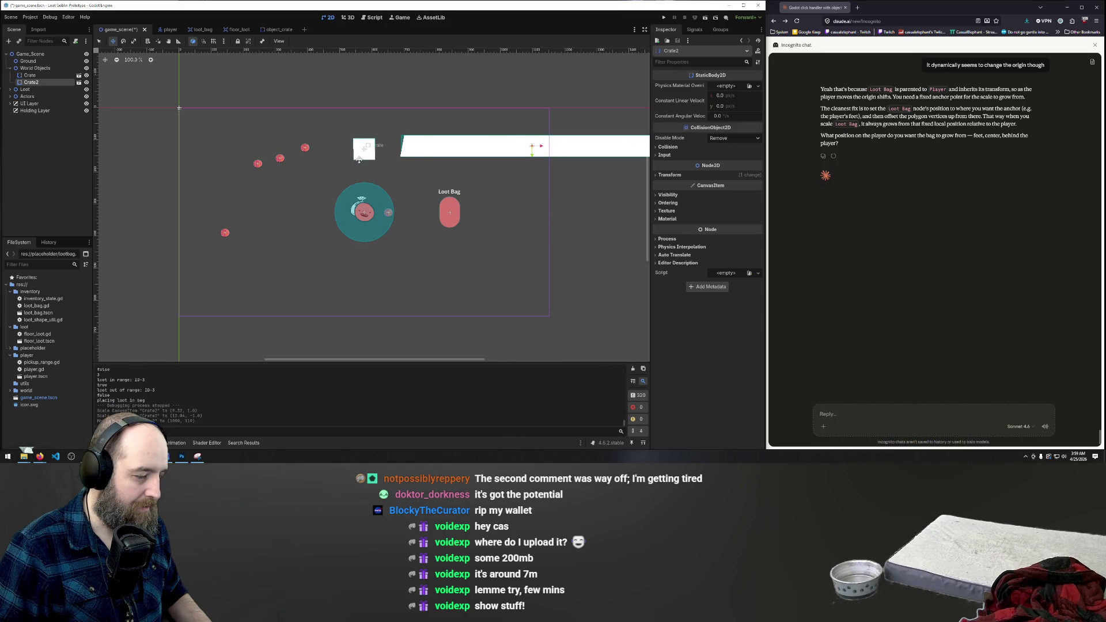
key(q)
click(362, 160)
key(e)
key(s)
drag(375, 151, 325, 156)
key(w)
drag(377, 155, 183, 152)
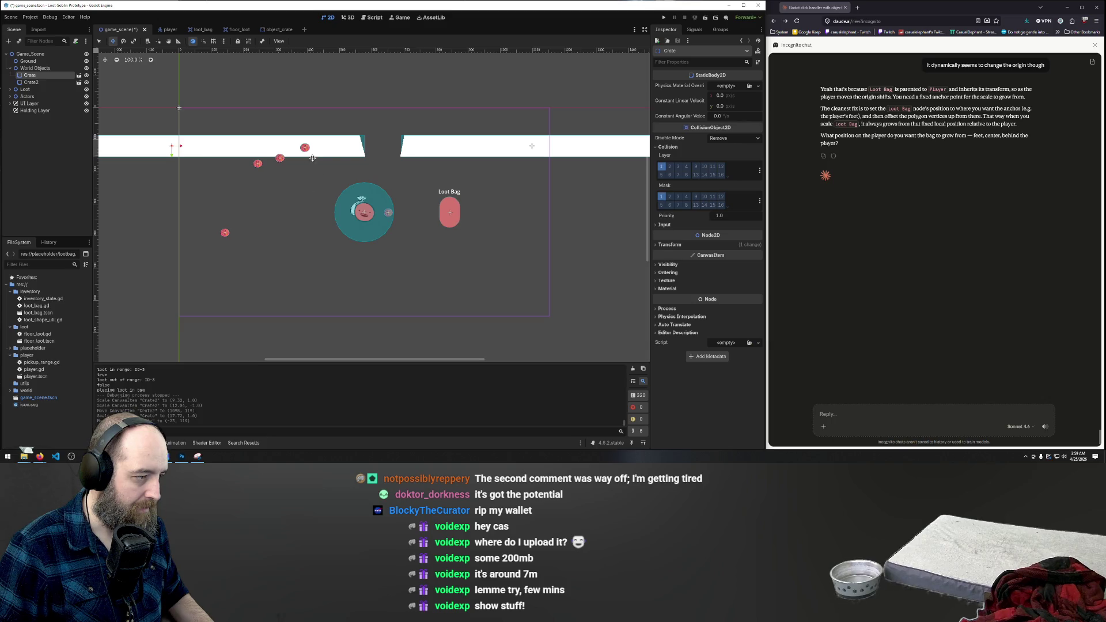
drag(336, 147, 305, 182)
mouse_move(454, 148)
mouse_down()
mouse_move(442, 184)
mouse_move(487, 123)
mouse_move(480, 112)
mouse_up()
Step: Drag the Floor Loot4 coin and another coin down below the platforms
click(258, 164)
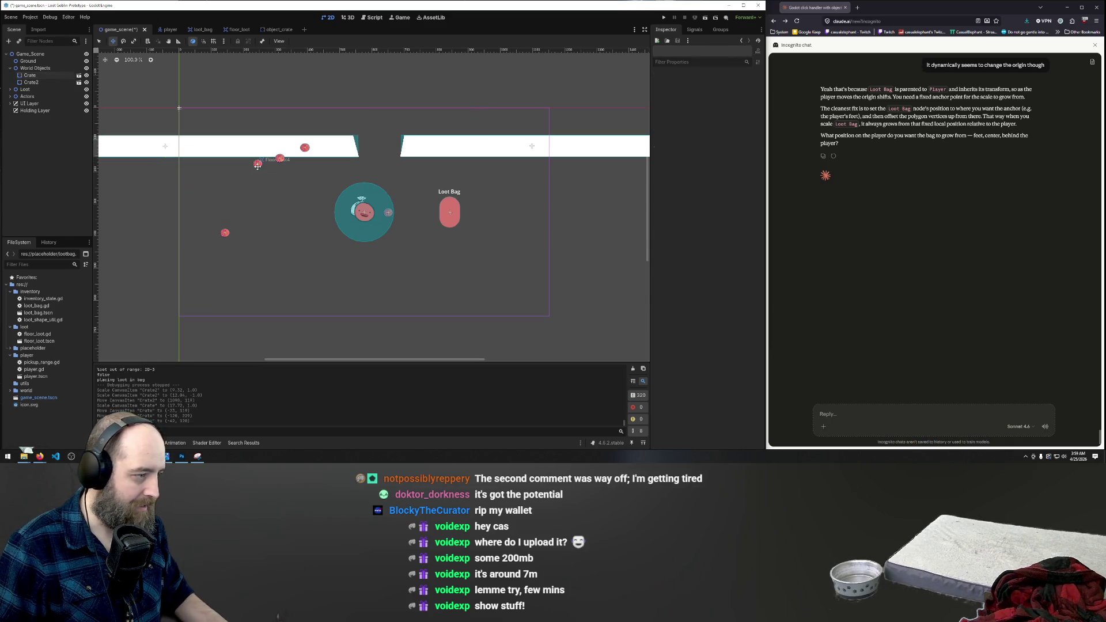
drag(256, 167, 287, 260)
drag(279, 160, 267, 225)
Step: Move Floor Loot5 below the platforms, place the Player above the gap, and run the game
click(302, 152)
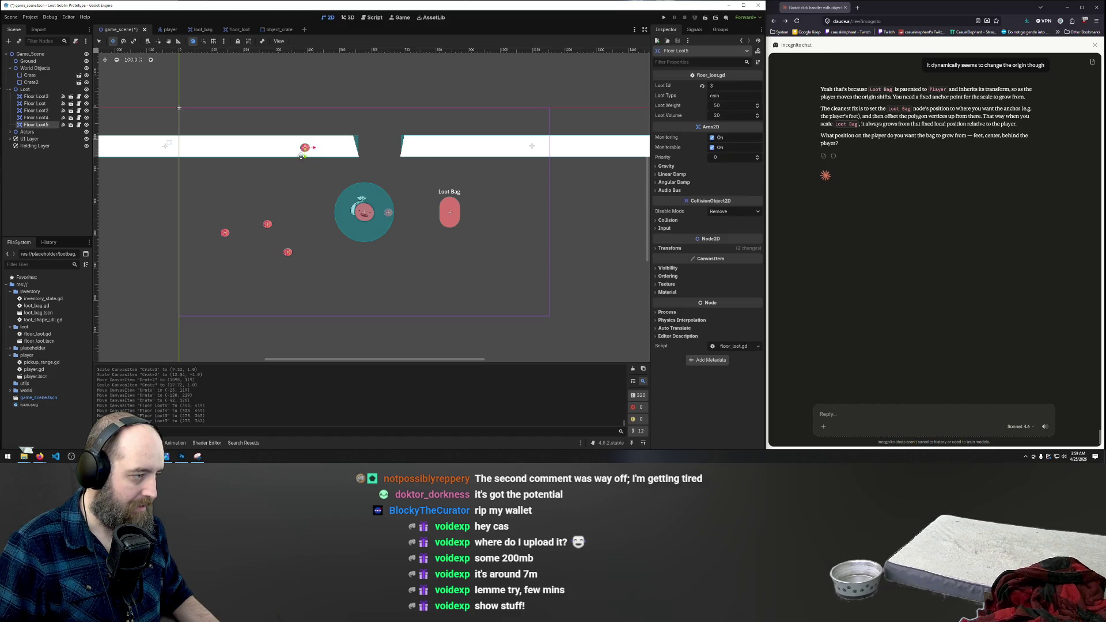
drag(301, 156, 279, 232)
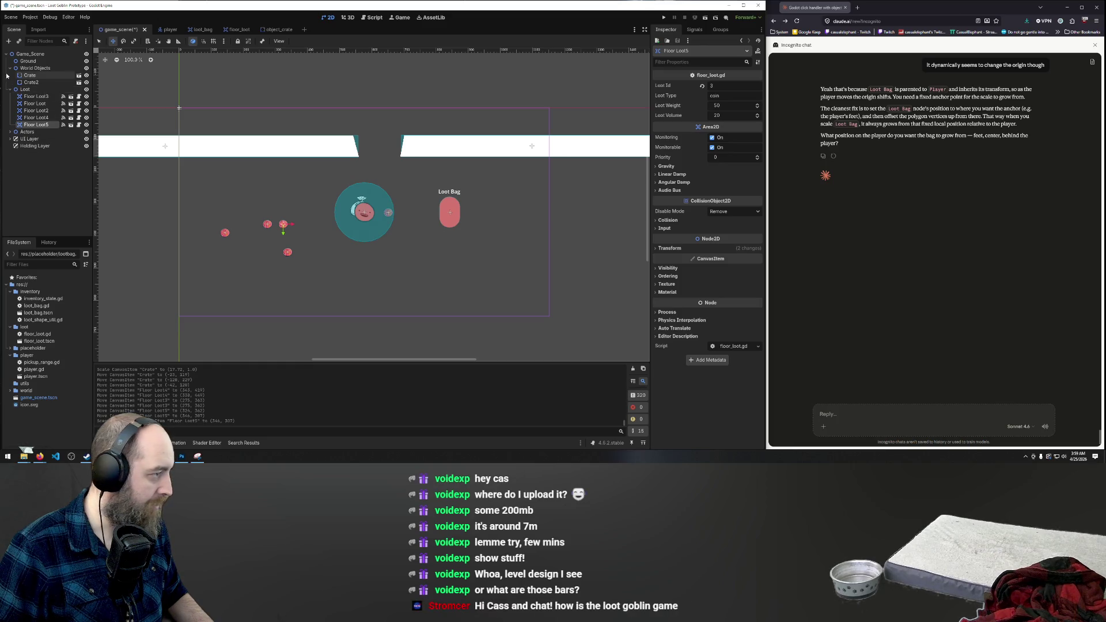
click(11, 132)
click(35, 139)
drag(371, 221, 385, 110)
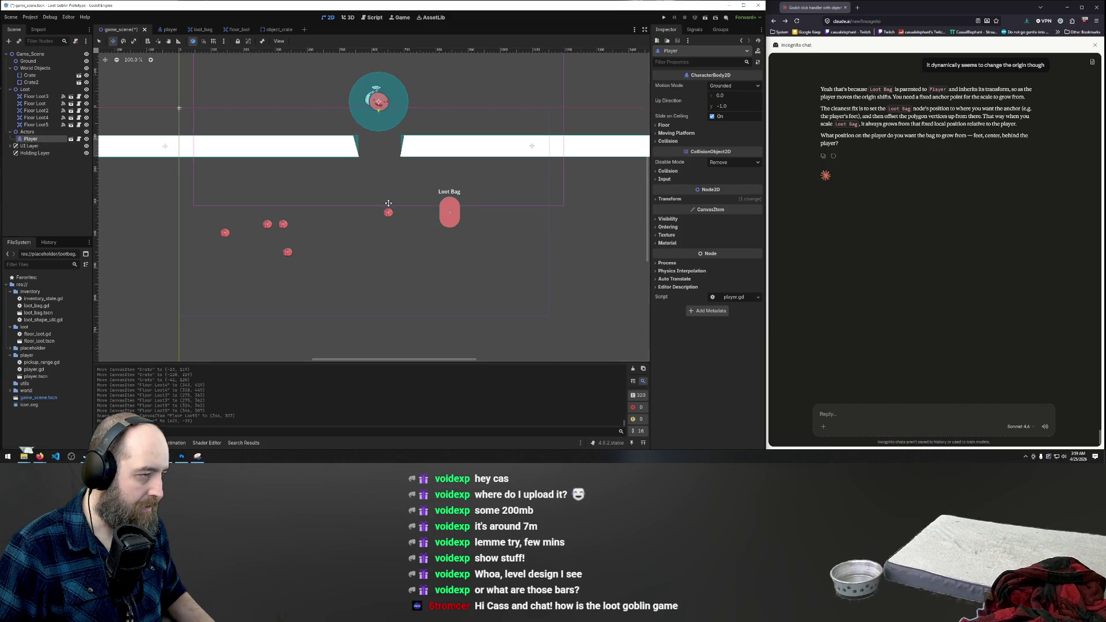
key(F5)
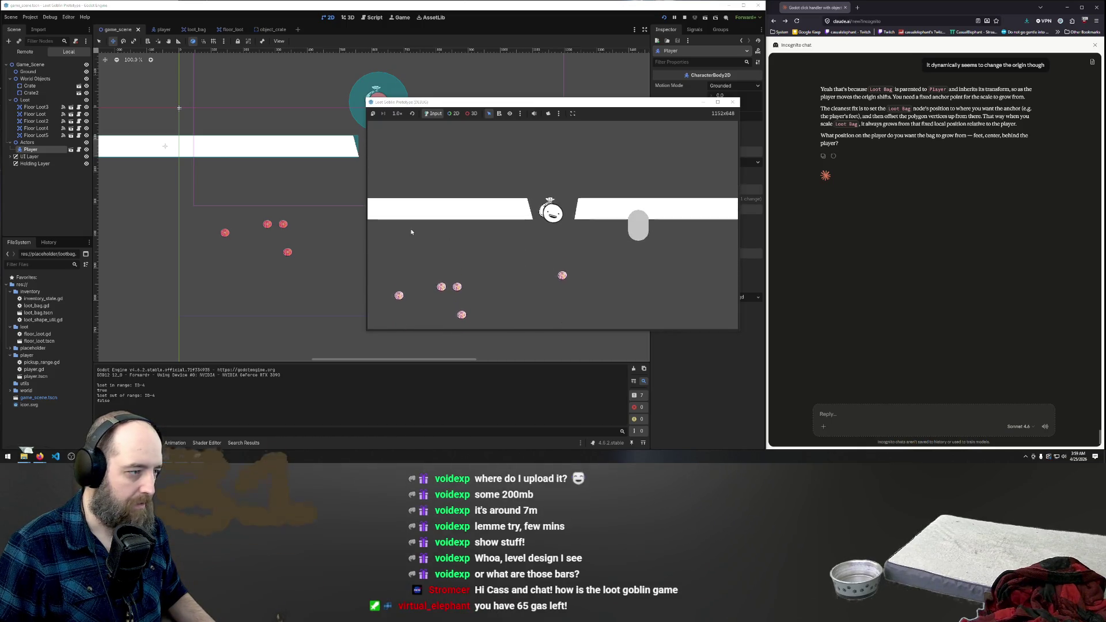
Step: Restart the game, collect several loot pieces into the Loot Bag, then stop the game
key(F8)
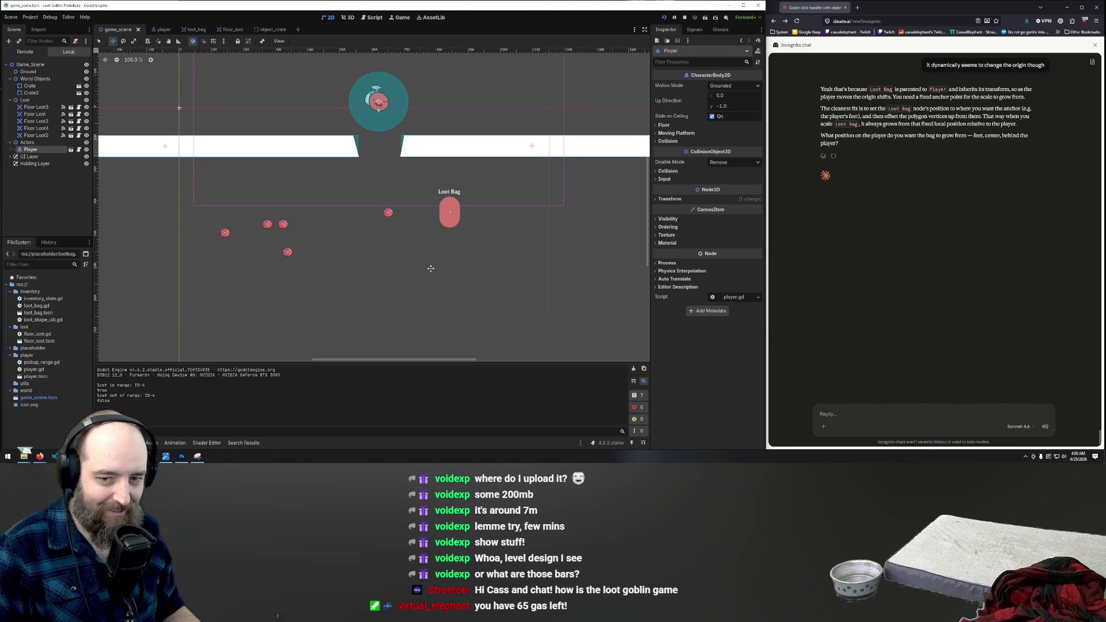
key(F5)
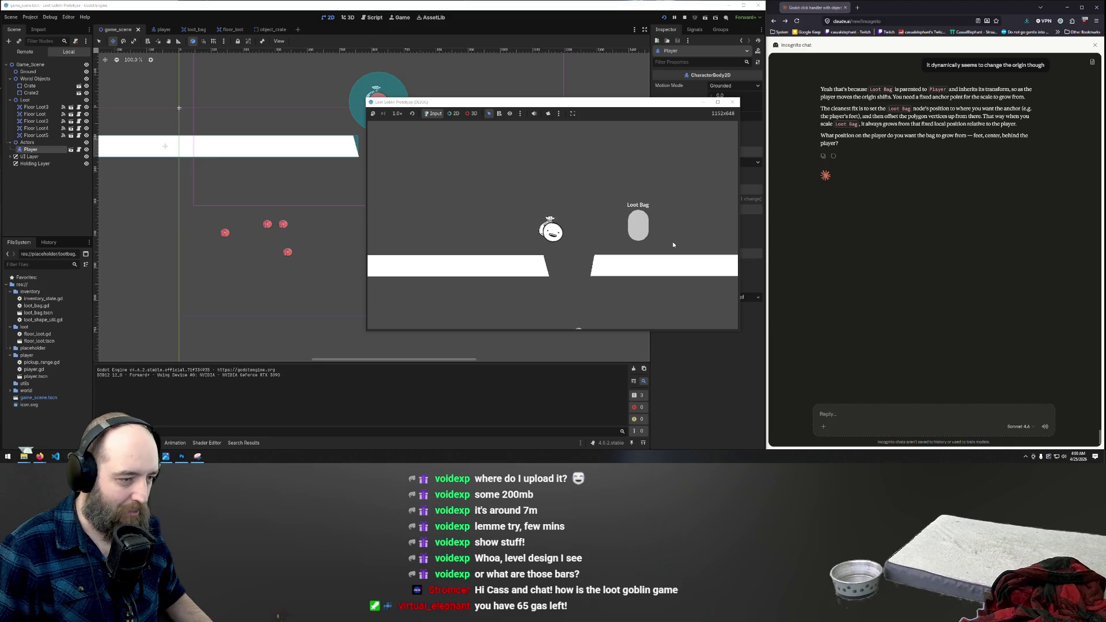
key(Right)
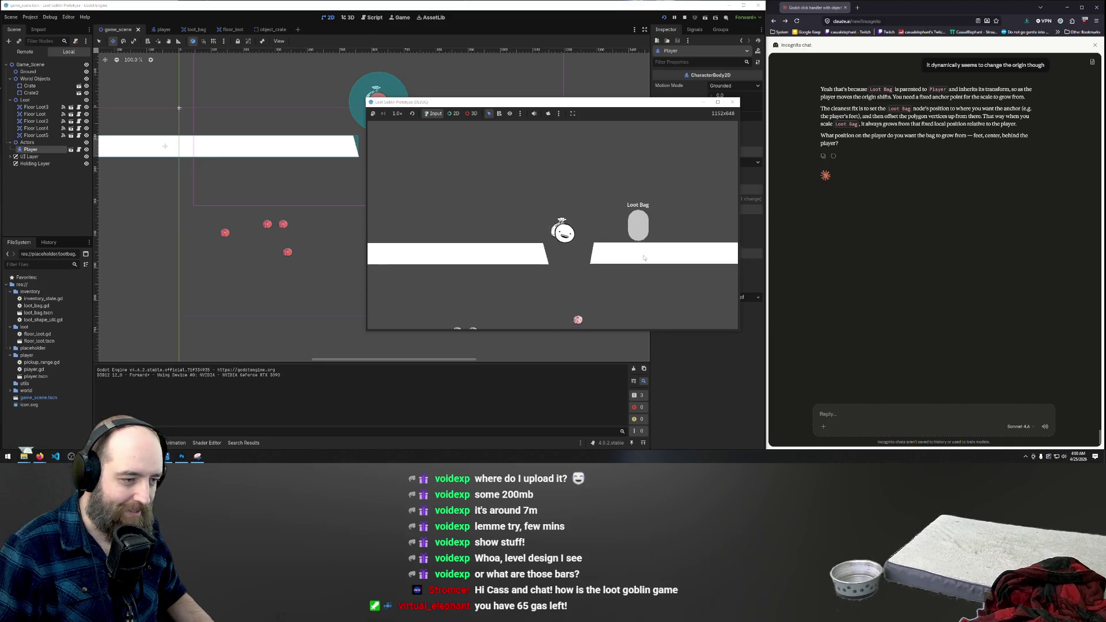
click(584, 242)
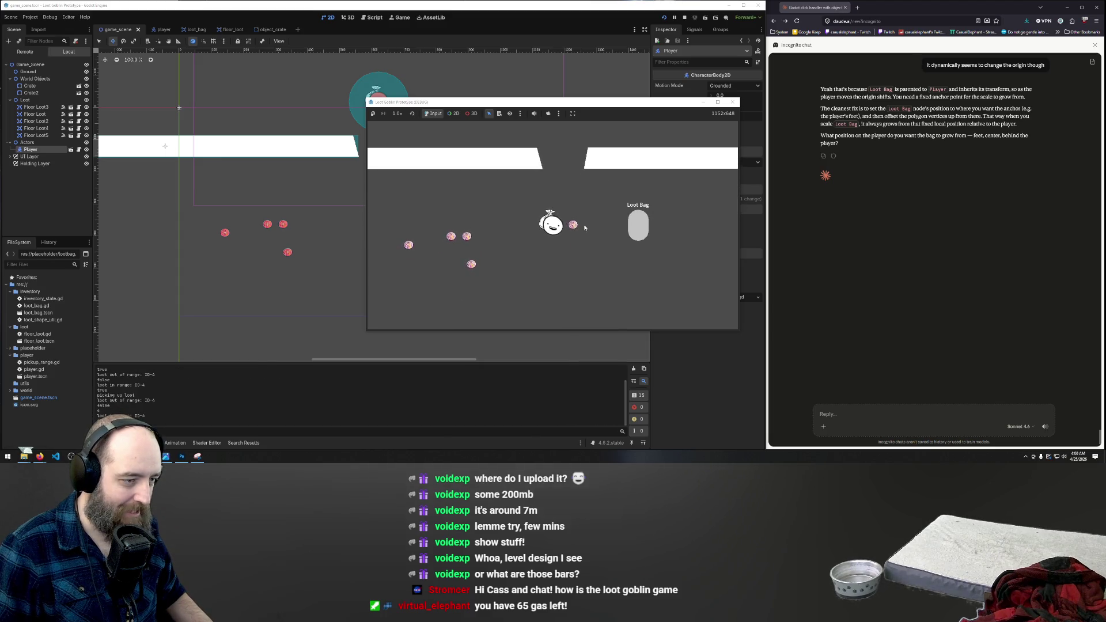
key(Left)
click(517, 236)
click(556, 203)
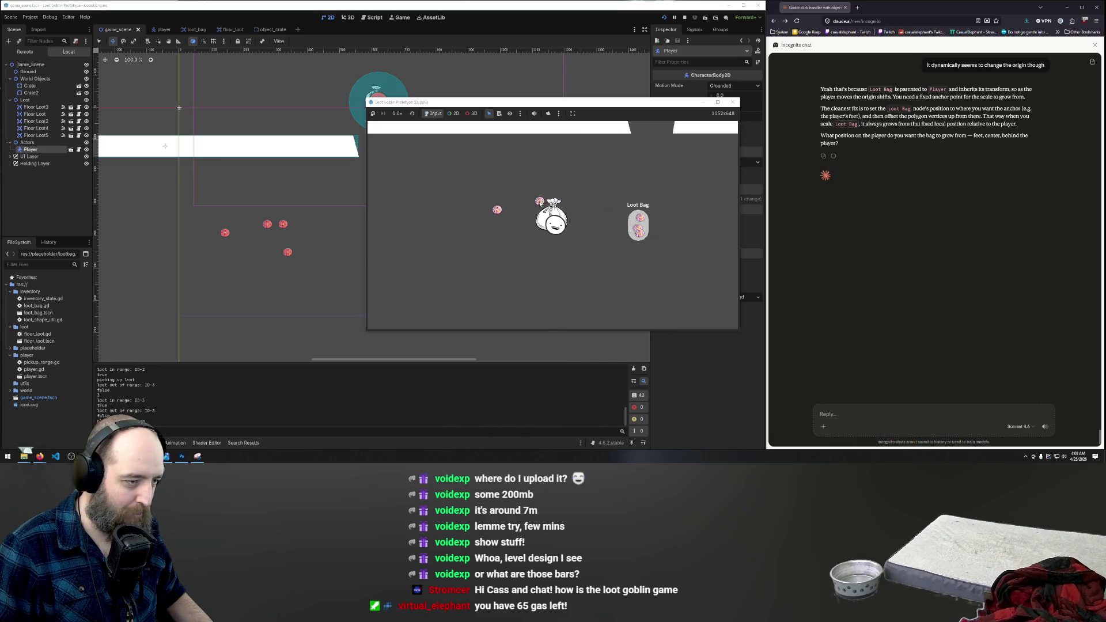
click(505, 224)
click(509, 224)
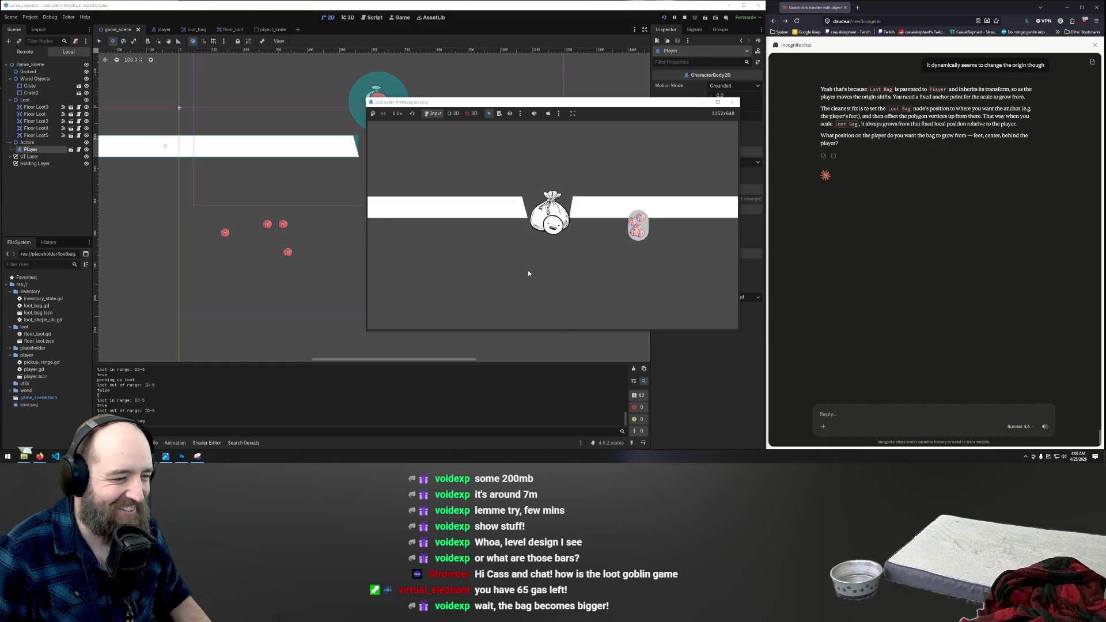
click(732, 102)
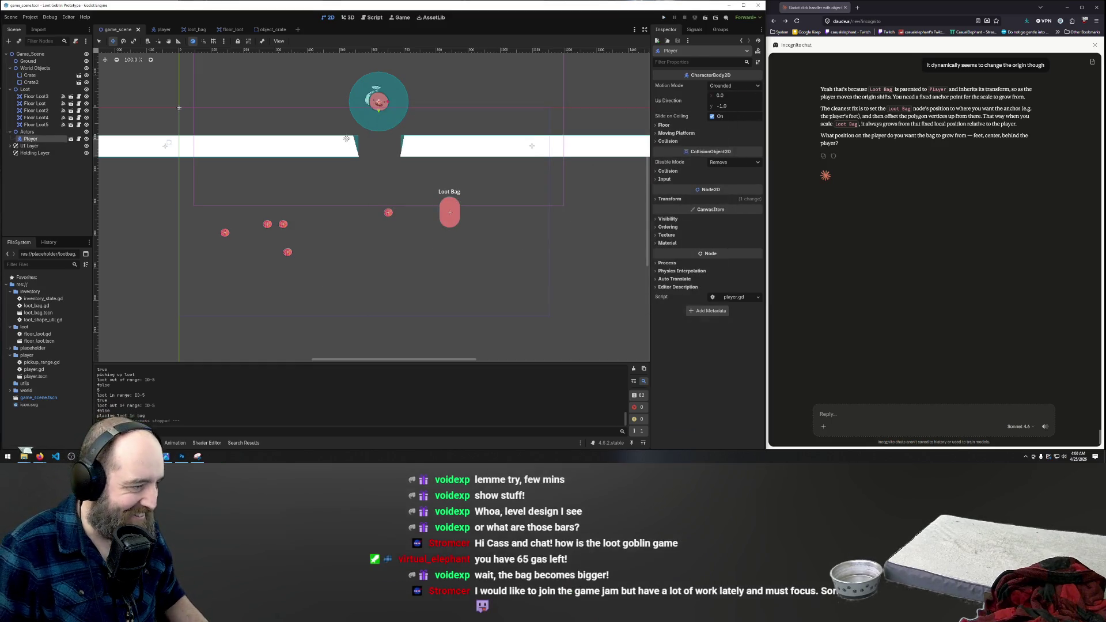
Step: Undo the stray Player move, shift the left crate platform right, and run the game
key(ctrl+z)
key(ctrl+z)
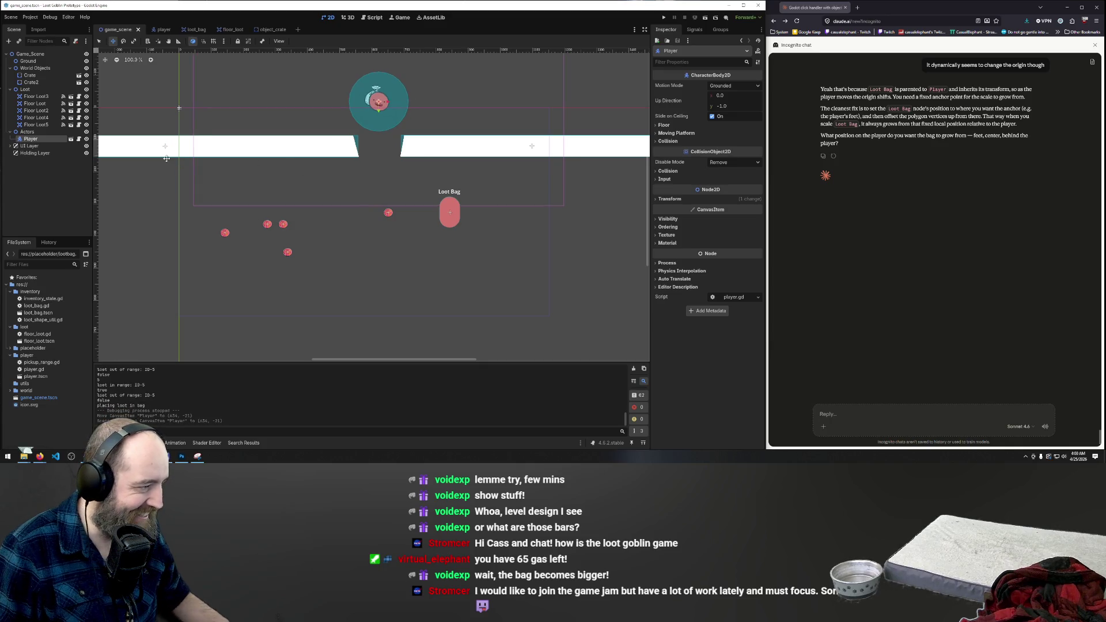
click(166, 159)
drag(257, 148, 274, 148)
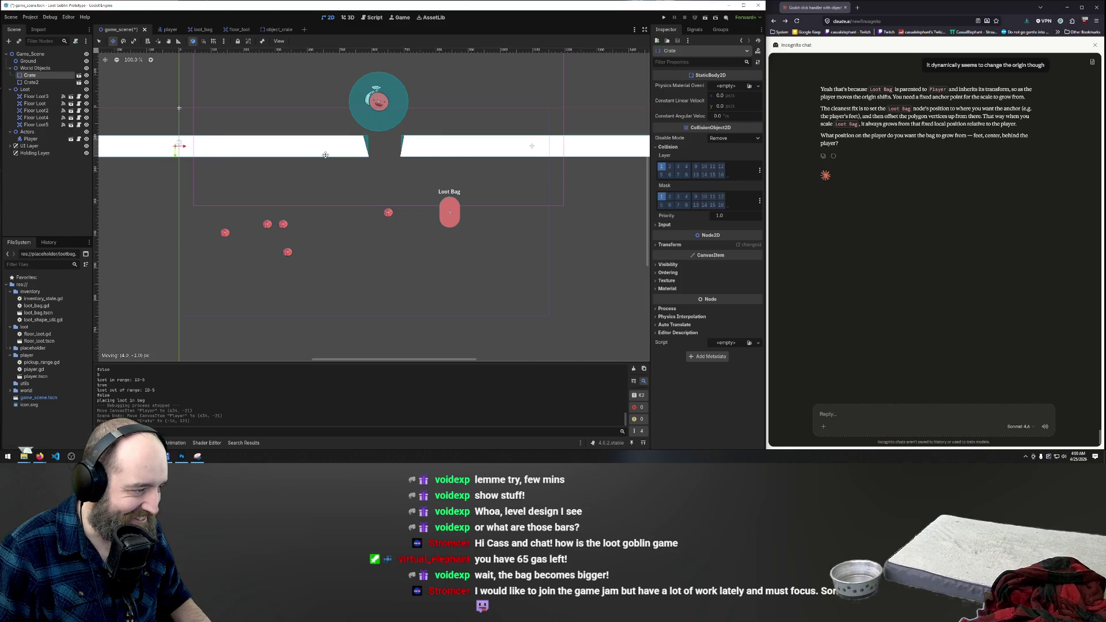
key(F5)
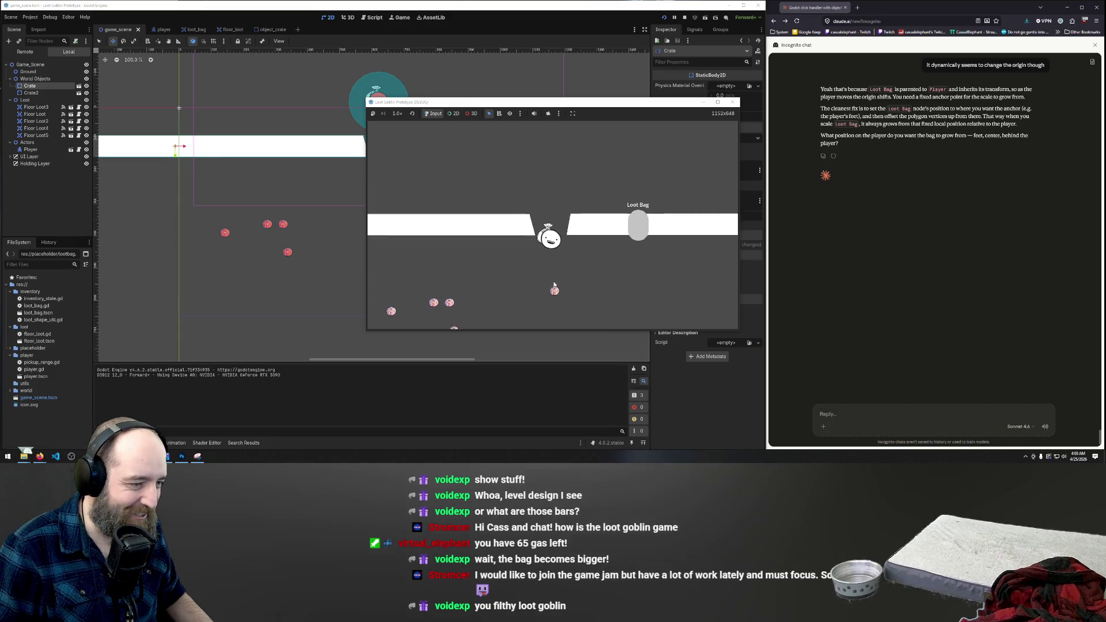
Step: Walk the player below the platforms and collect loot items into the Loot Bag
drag(557, 242, 637, 226)
key(a)
key(s)
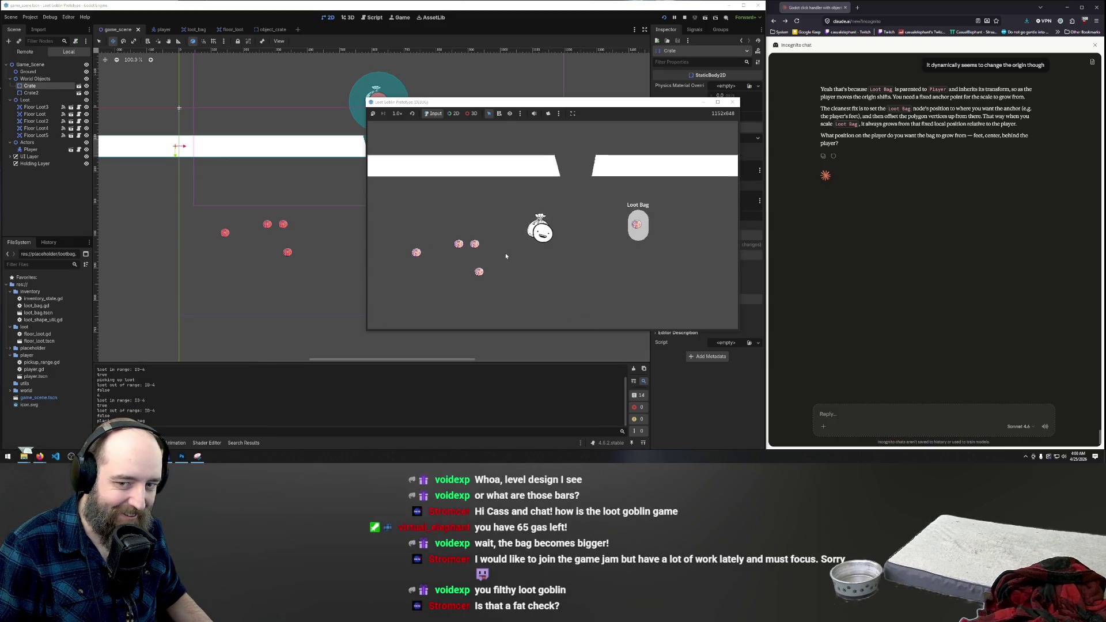
key(d)
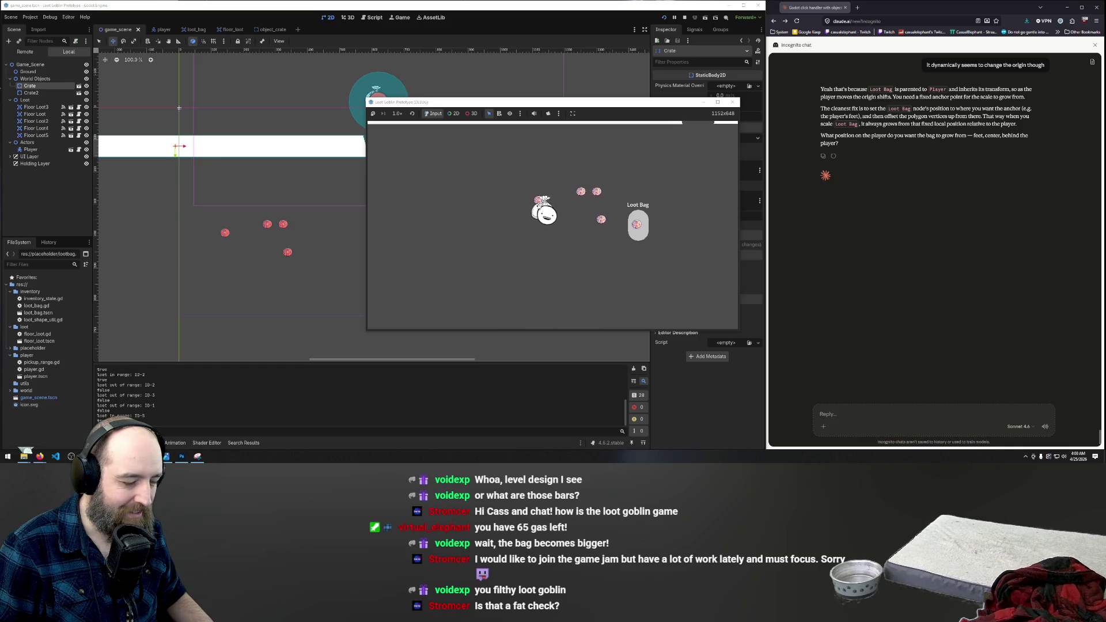
click(621, 232)
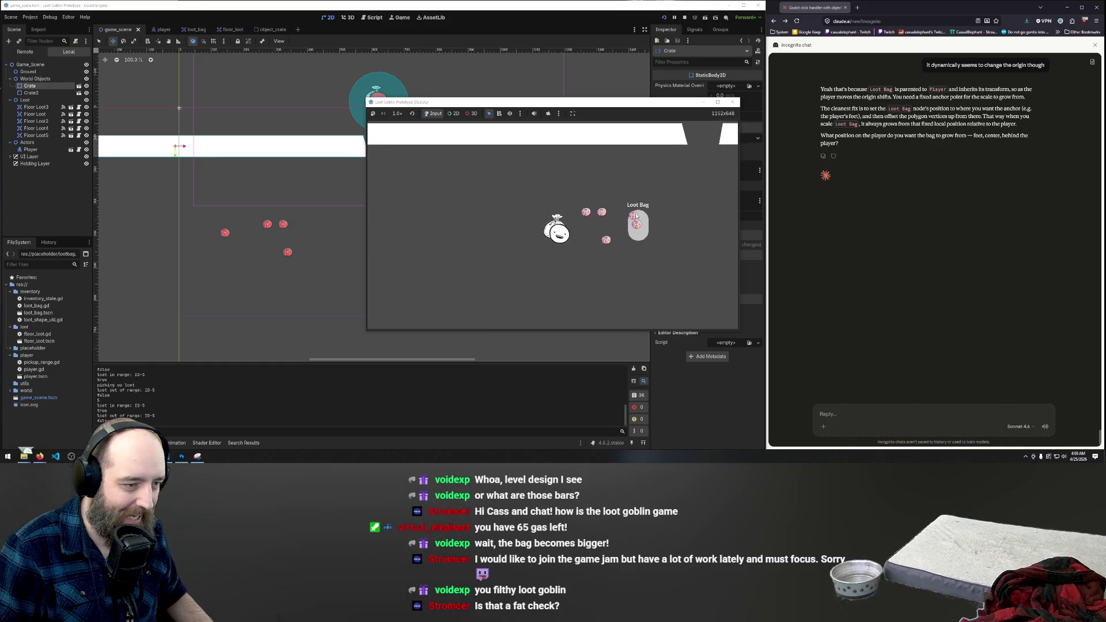
click(584, 225)
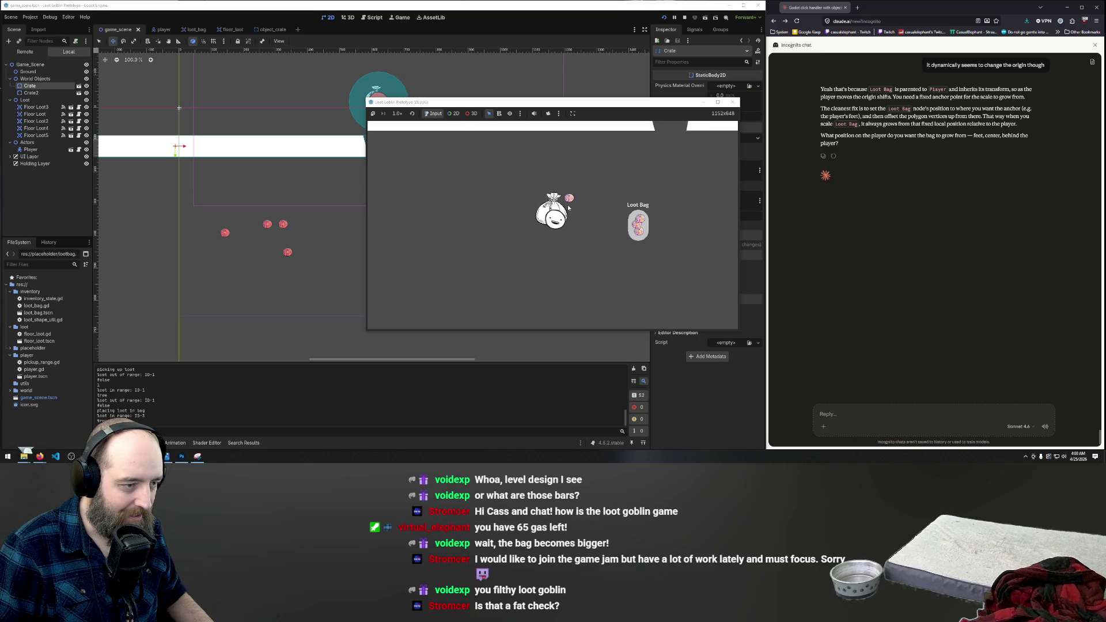
click(586, 197)
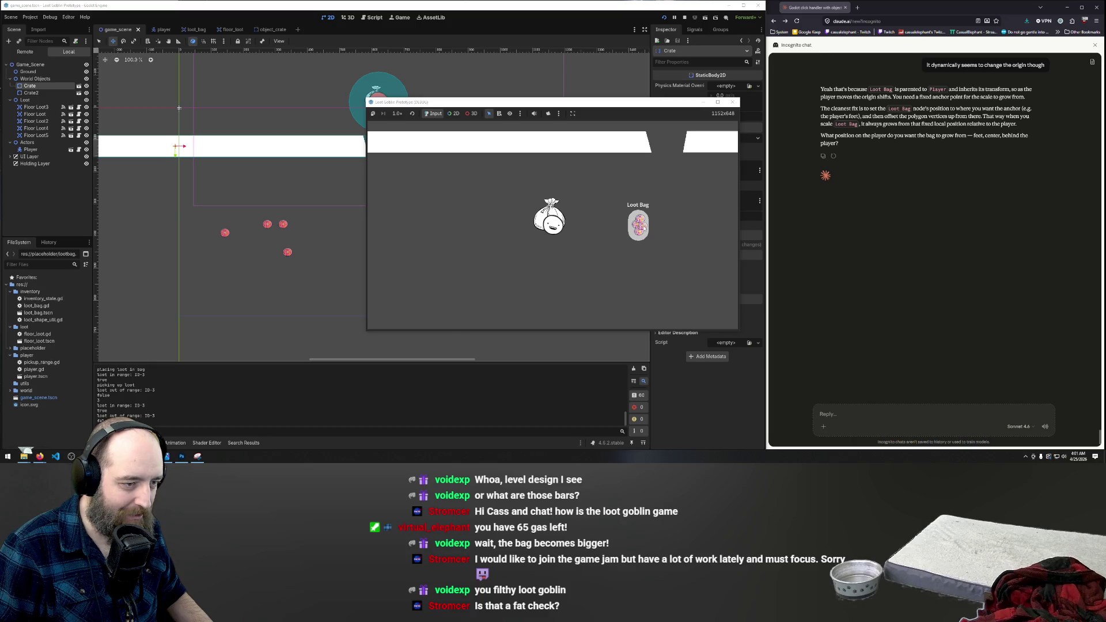
click(638, 226)
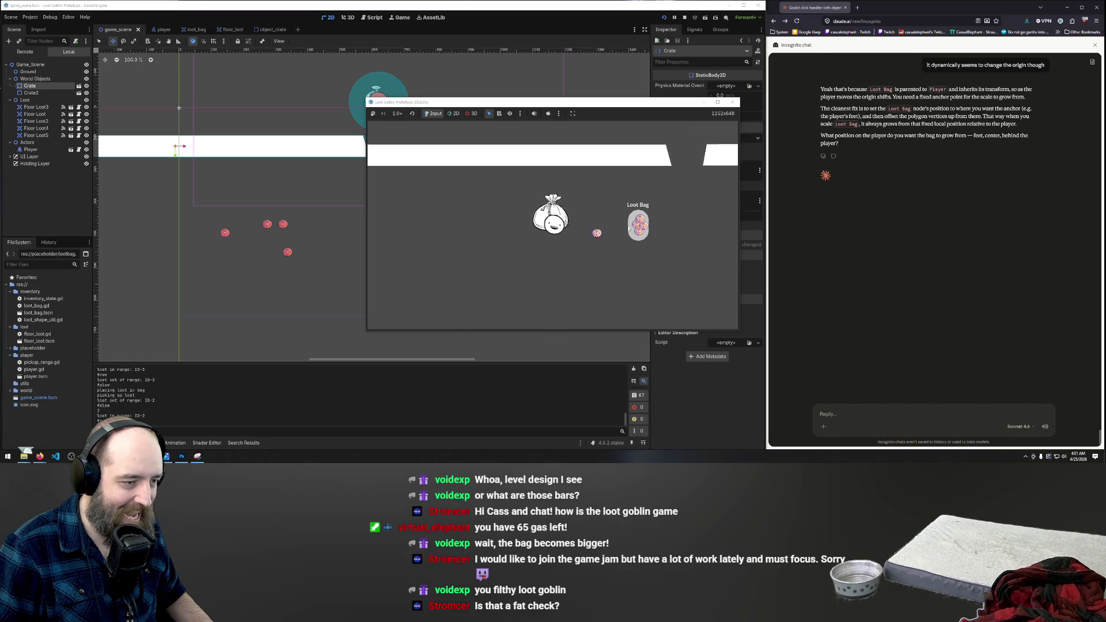
click(597, 233)
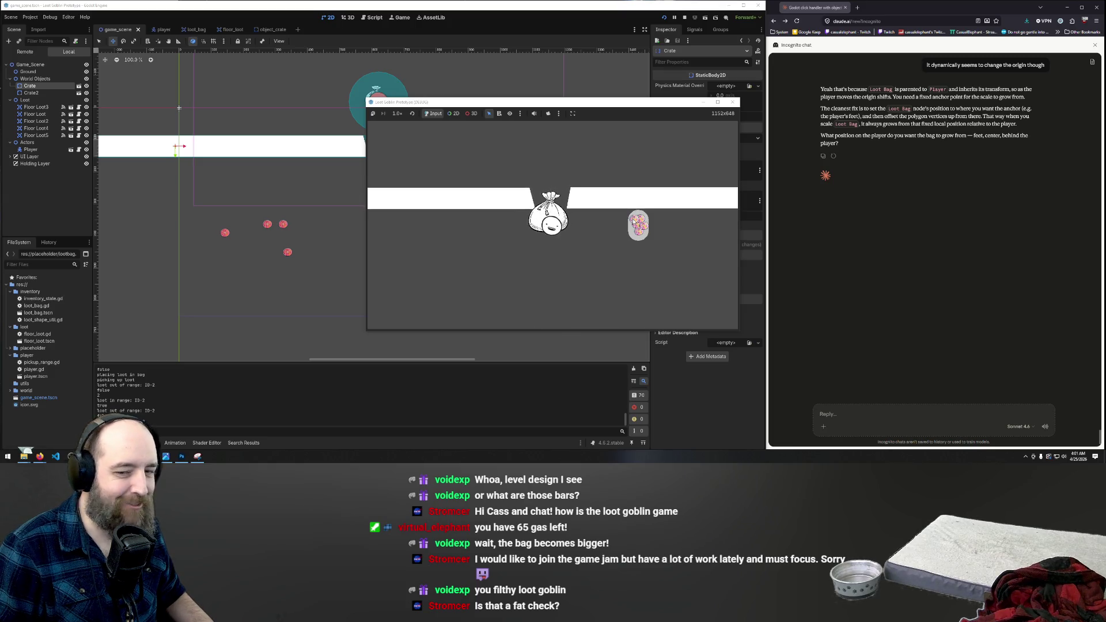
Step: Pull loot out of the Loot Bag and drop three items back in, jumping through the gap
mouse_move(638, 233)
mouse_down()
mouse_move(567, 235)
mouse_move(560, 247)
mouse_up()
drag(638, 226, 571, 227)
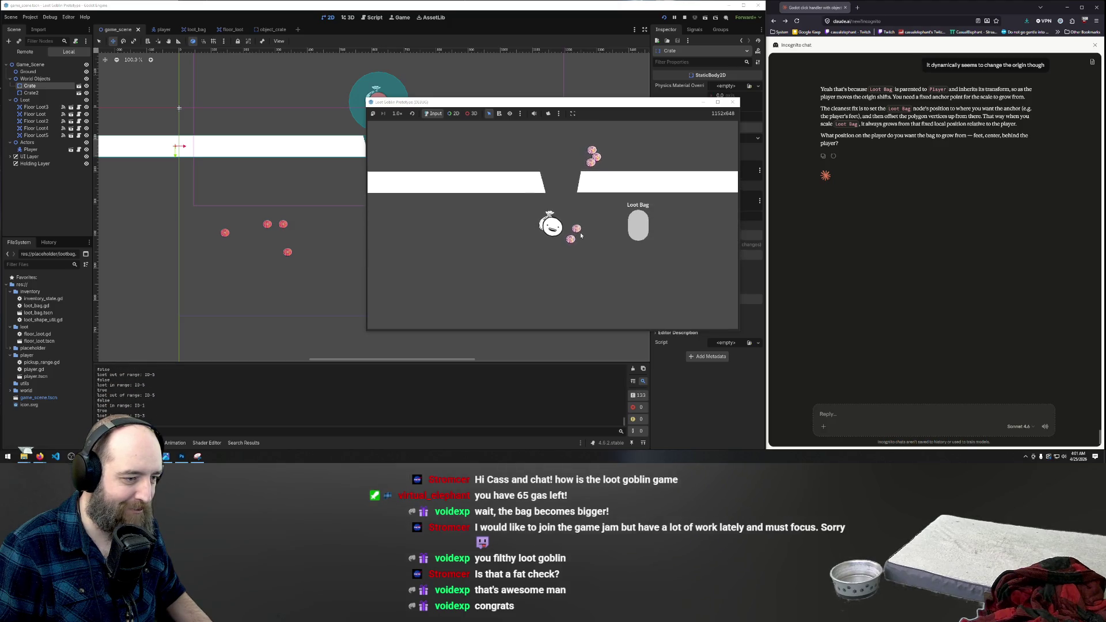
drag(570, 229, 637, 222)
key(space)
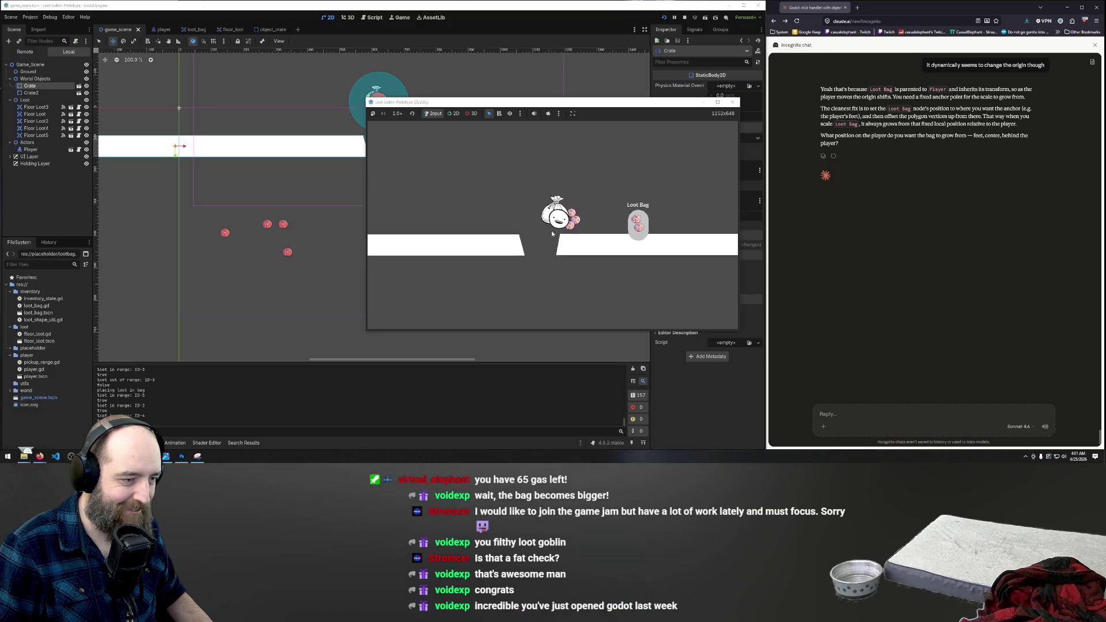
mouse_move(568, 227)
mouse_down()
mouse_move(628, 234)
mouse_move(635, 223)
mouse_up()
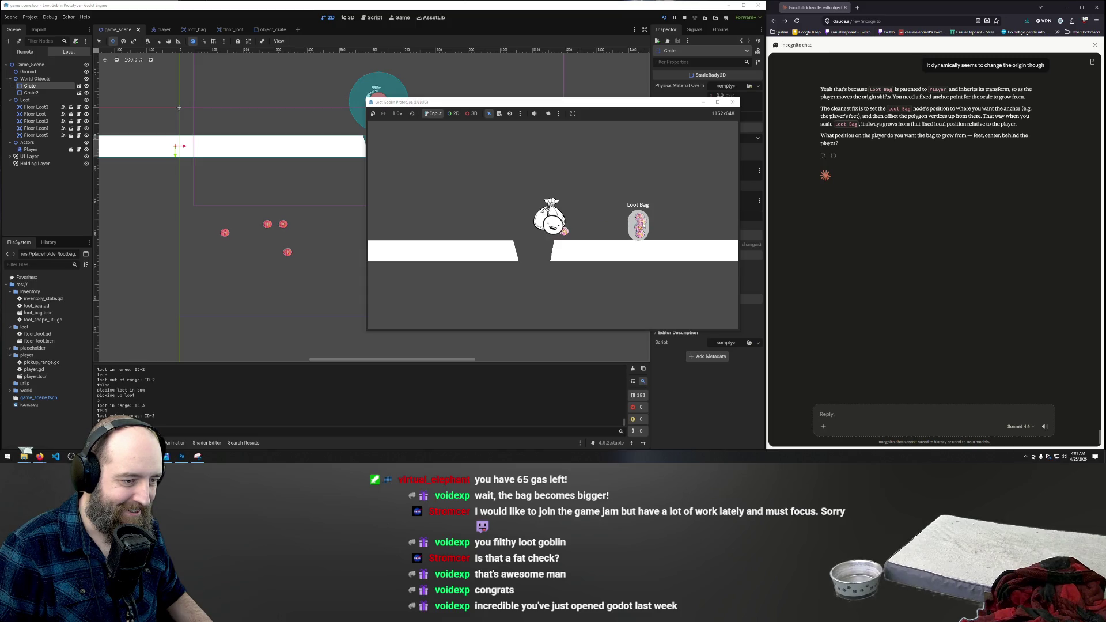
click(565, 231)
drag(629, 228, 633, 226)
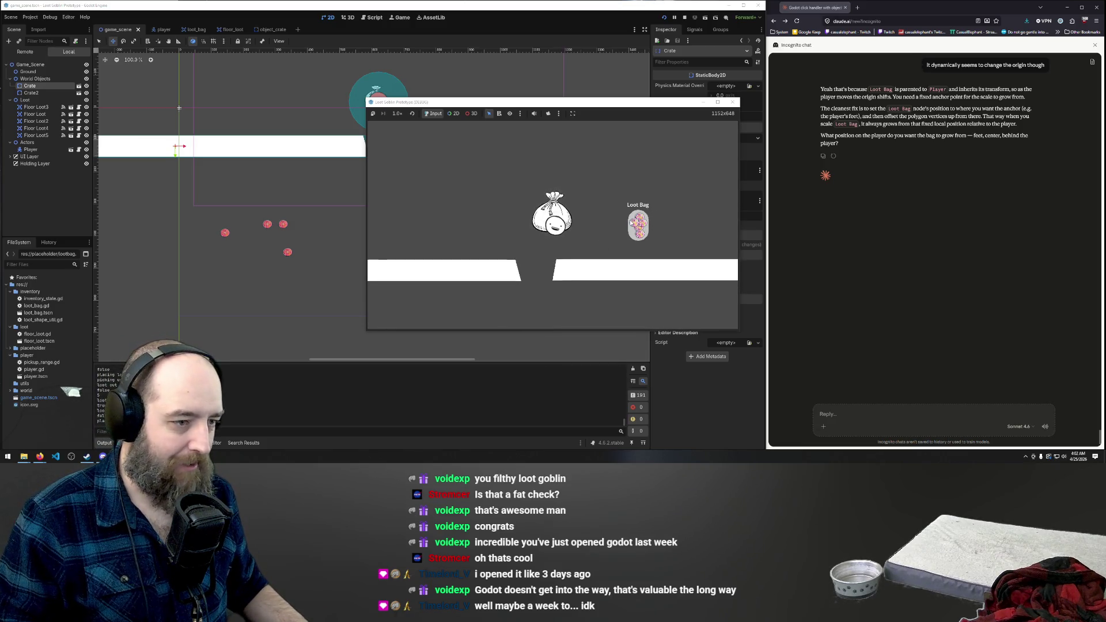
Step: Drag a loot orb out of the Loot Bag beside the player
drag(632, 221, 577, 219)
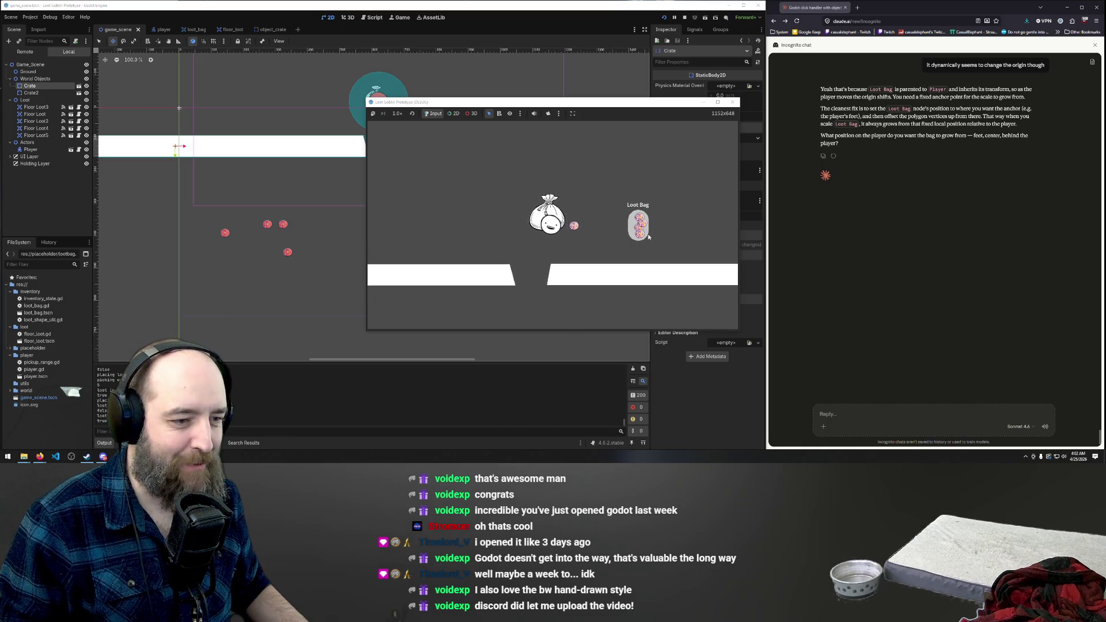
Step: In the running game, take loot items out of the Loot Bag and put one back
click(570, 232)
drag(640, 227, 566, 209)
click(635, 228)
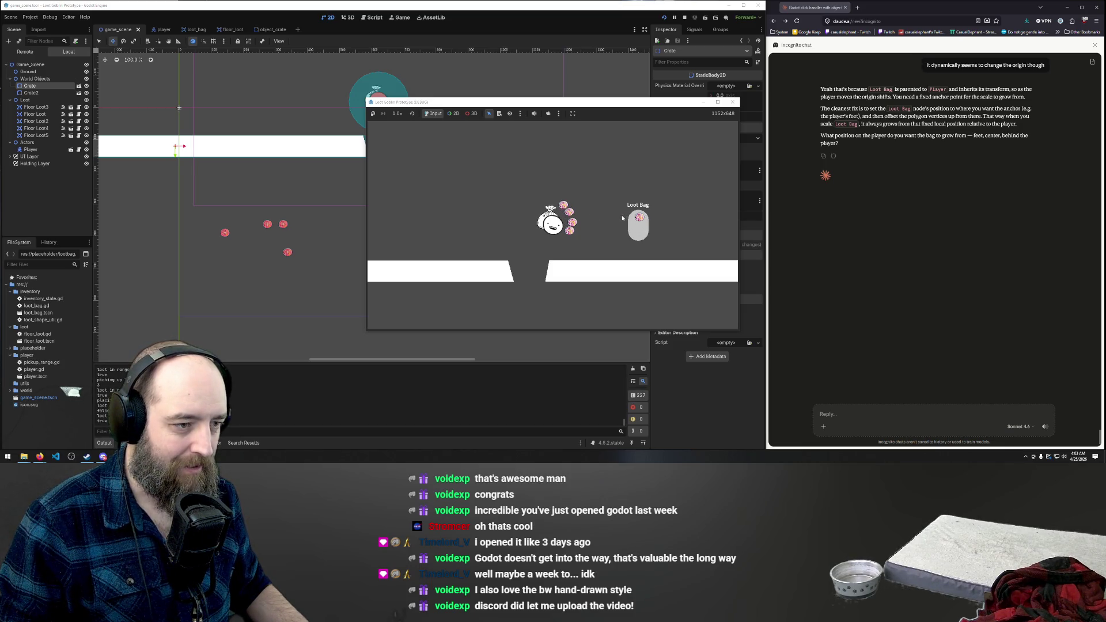
click(622, 218)
Step: Walk the player left and right into the gap, then bring Discord in front
key(a)
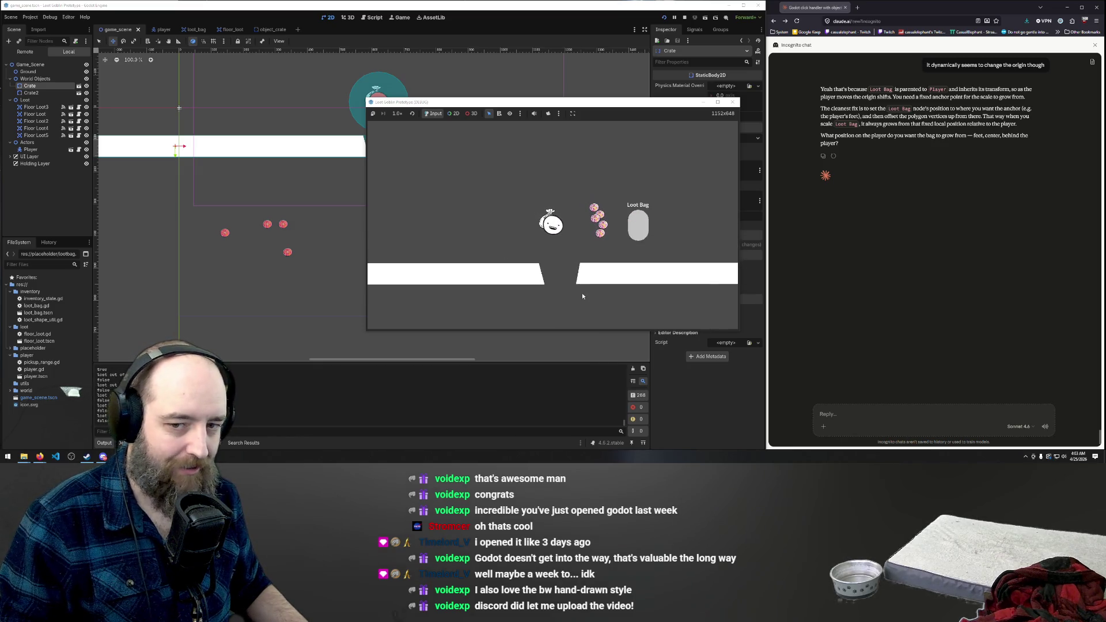
key(d)
key(a)
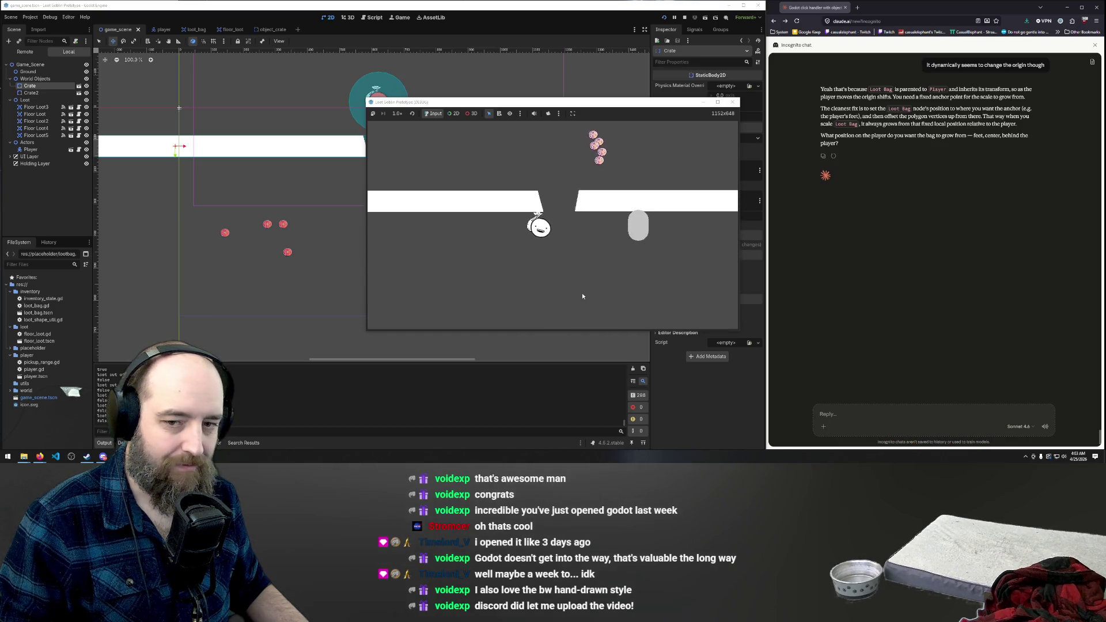
key(d)
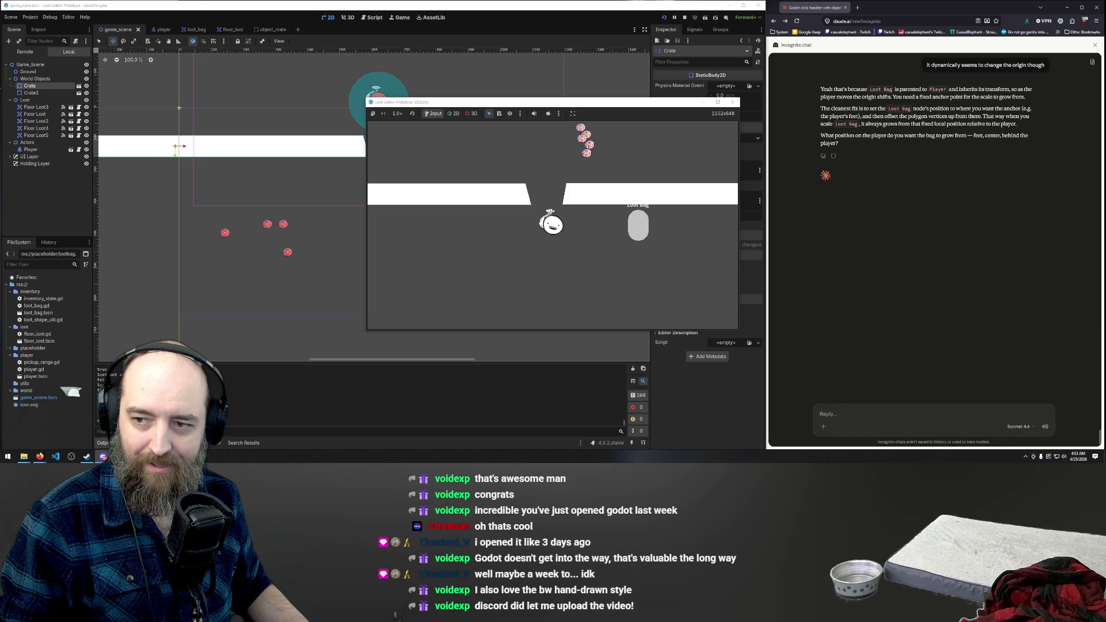
click(102, 456)
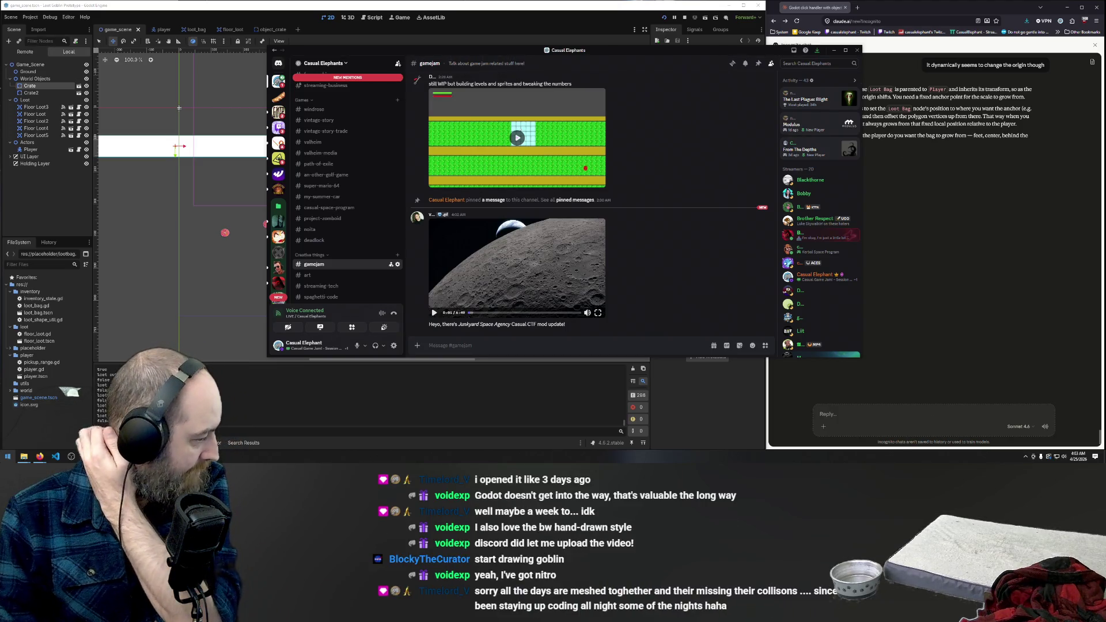
mouse_move(40, 457)
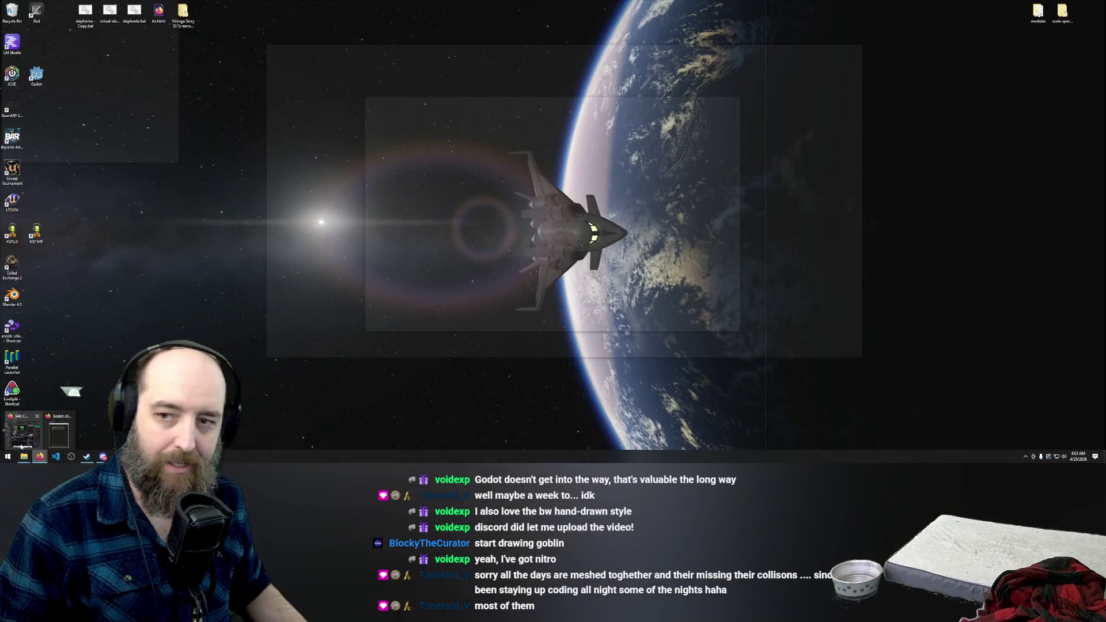
click(21, 446)
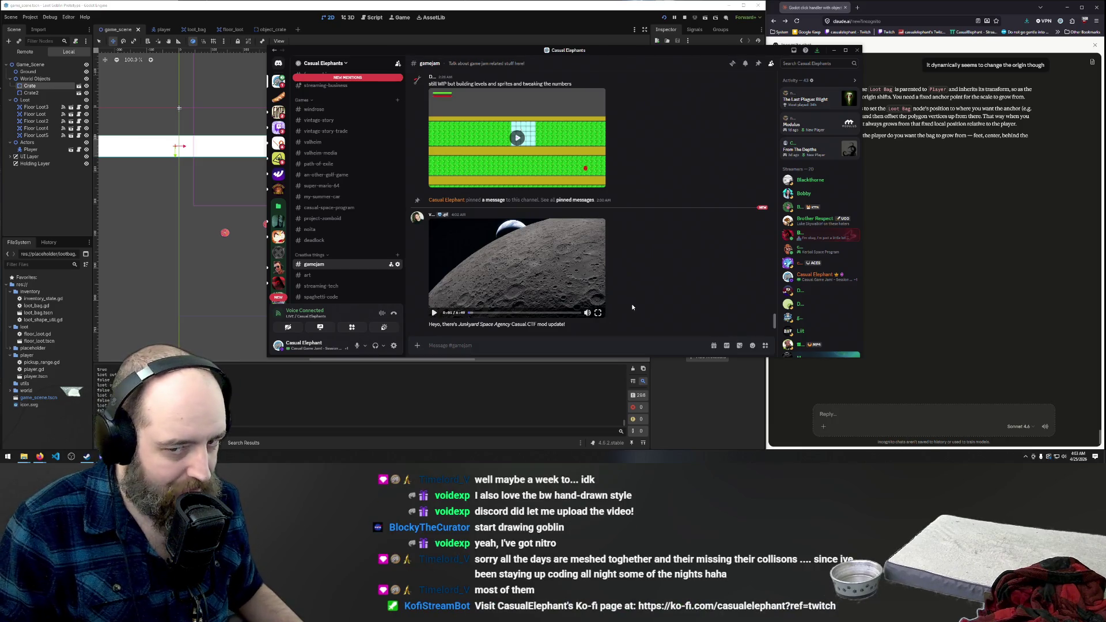
Step: Play the Junkyard Space Agency mod video full screen up to the Casual CTF preview
click(598, 313)
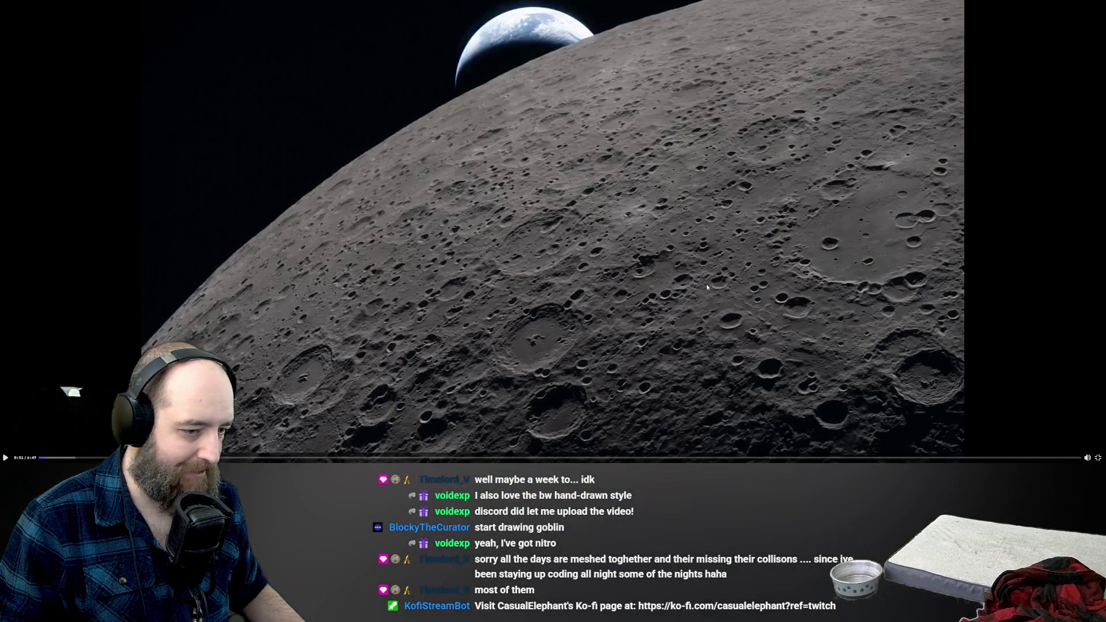
click(707, 285)
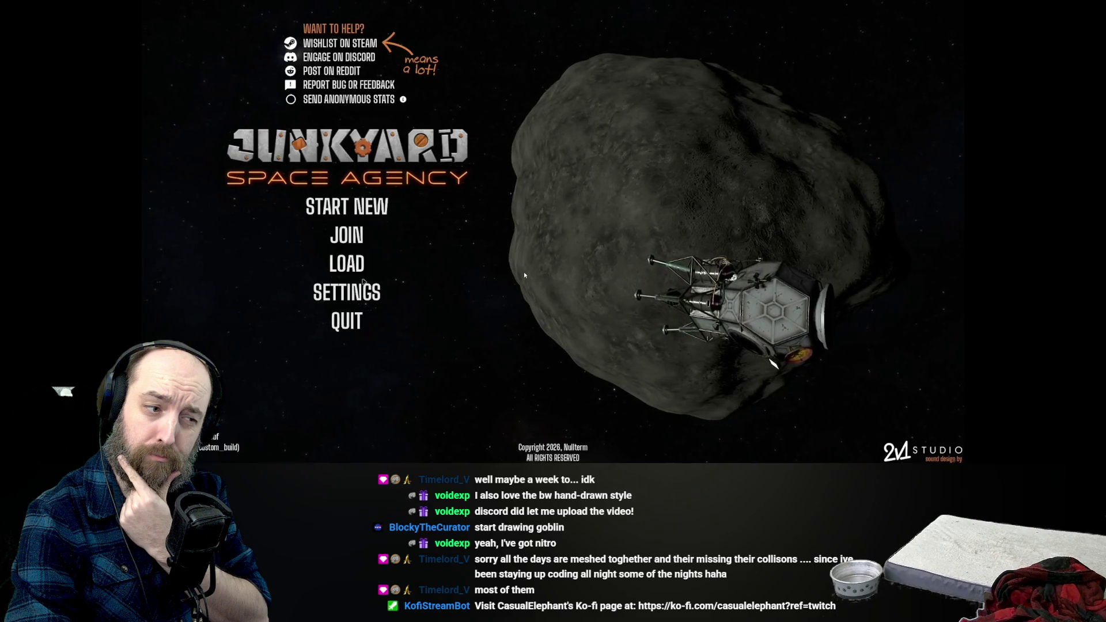
click(347, 292)
click(584, 7)
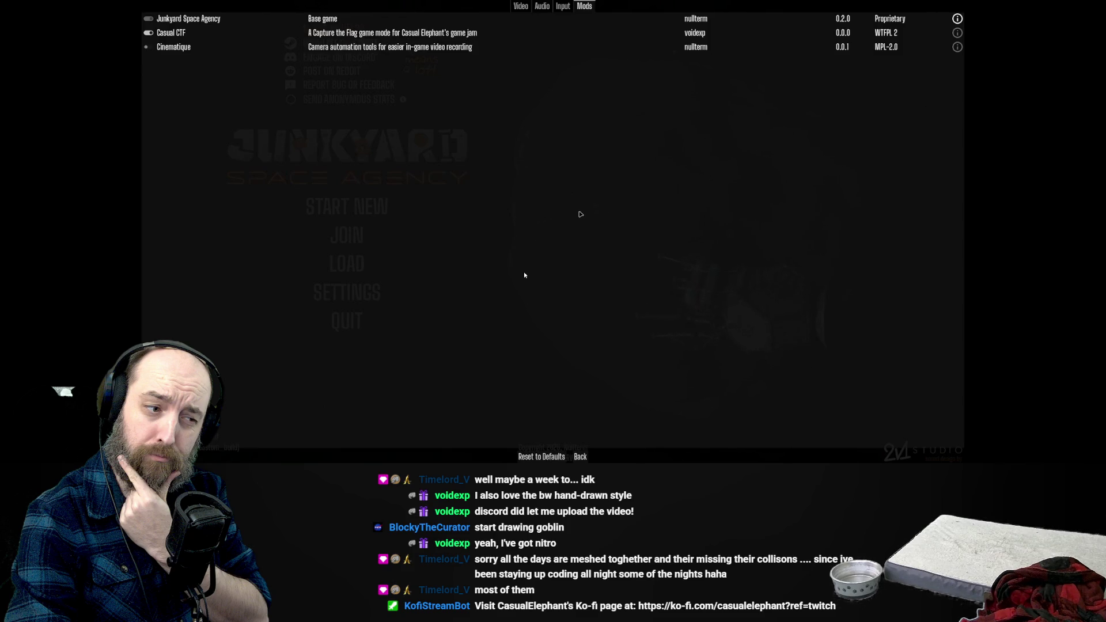
key(Escape)
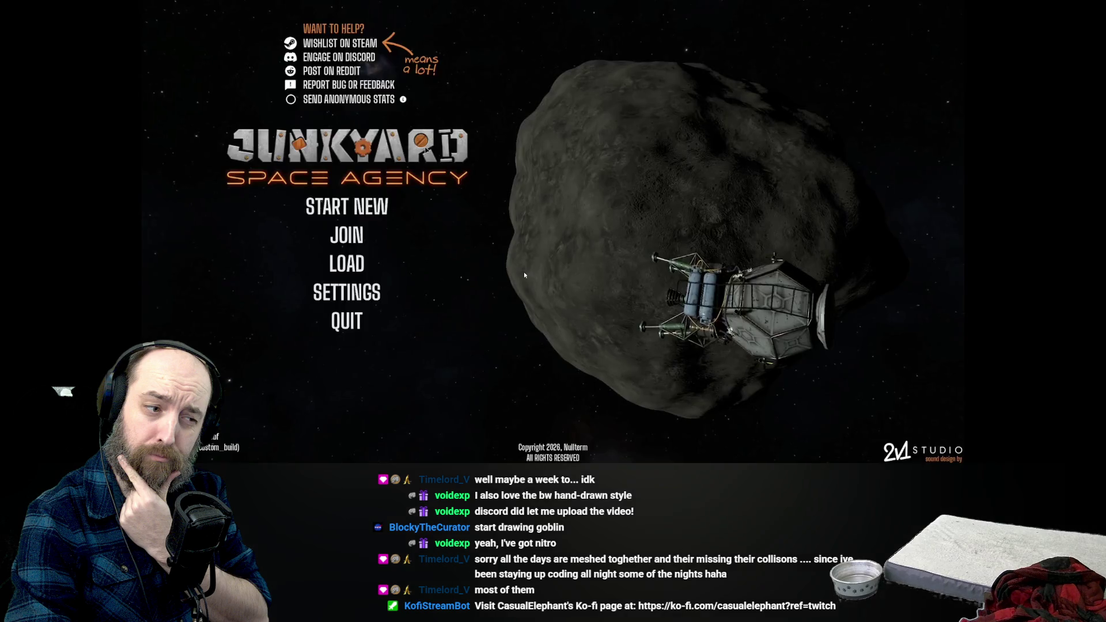
click(355, 209)
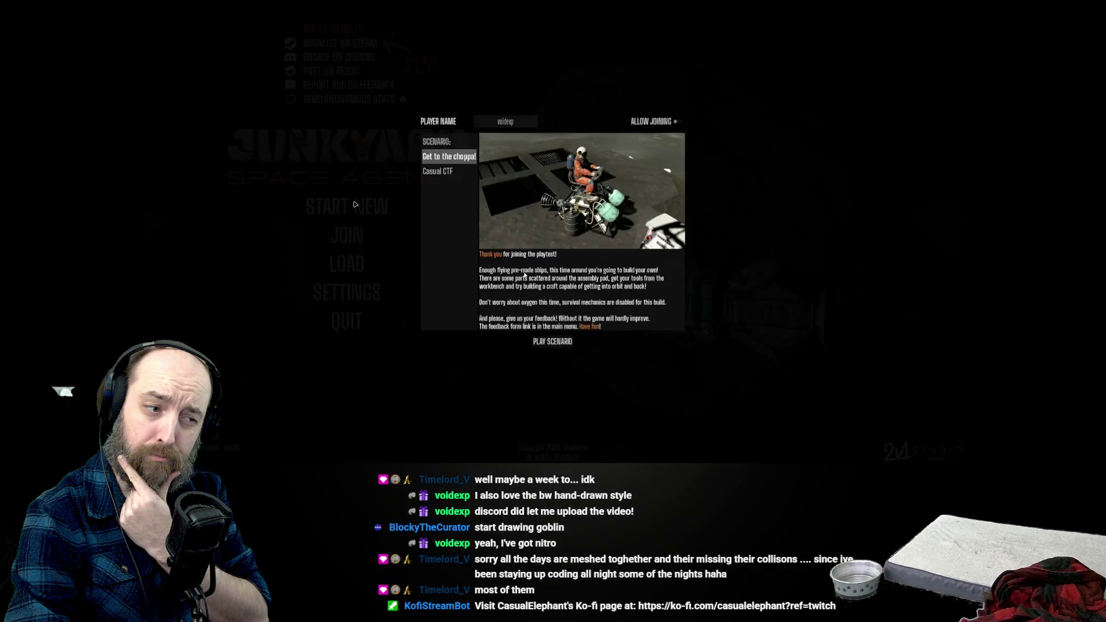
click(447, 174)
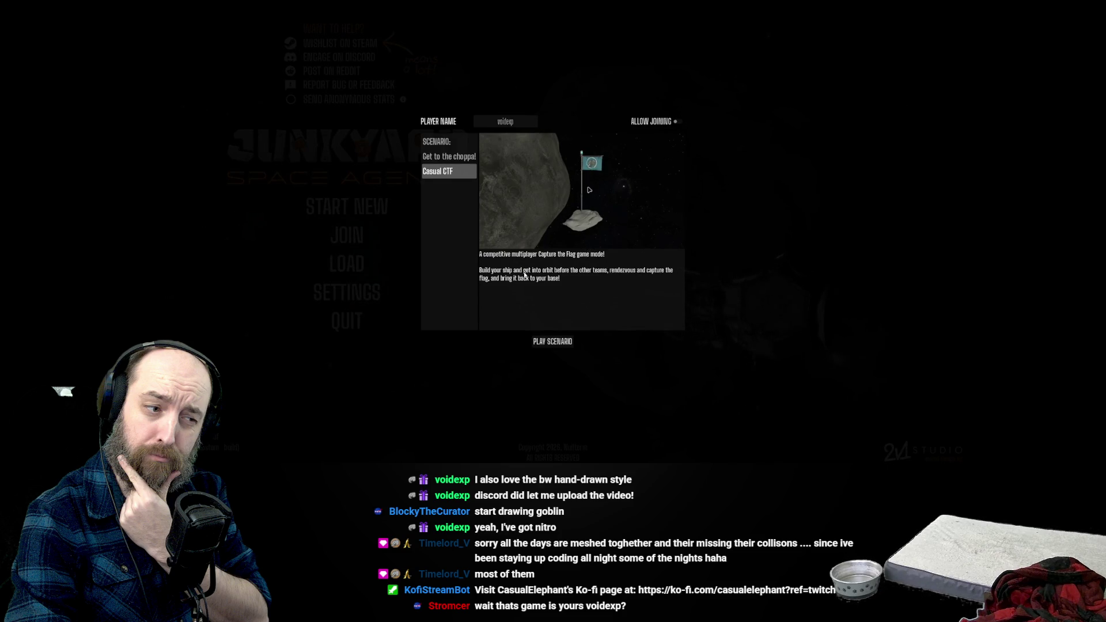
Step: Use Alt+Tab to leave the fullscreen mod video, returning it inline in #gamejam
mouse_move(650, 256)
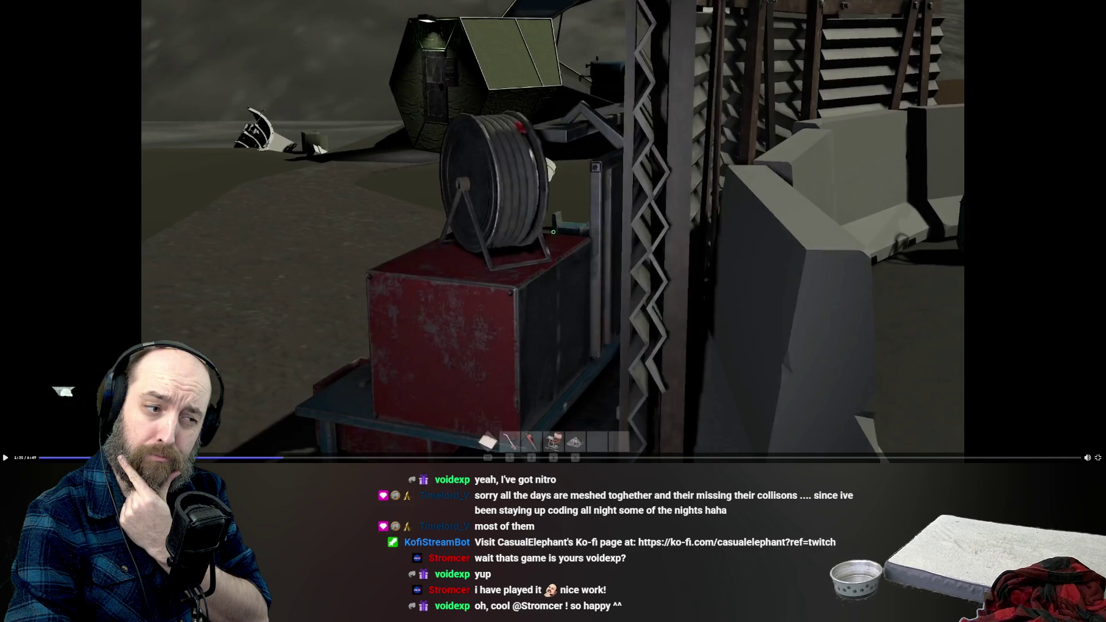
key(alt+Tab)
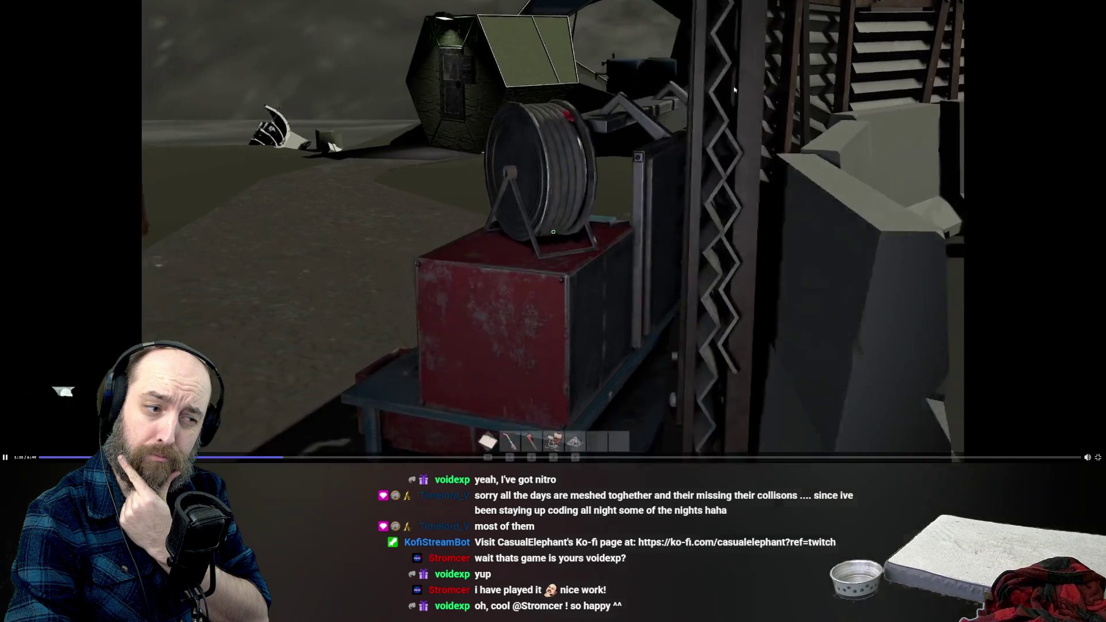
key(alt+Tab)
Step: Pause the mod video and jump back to 1:19 on the asteroid shot
click(577, 271)
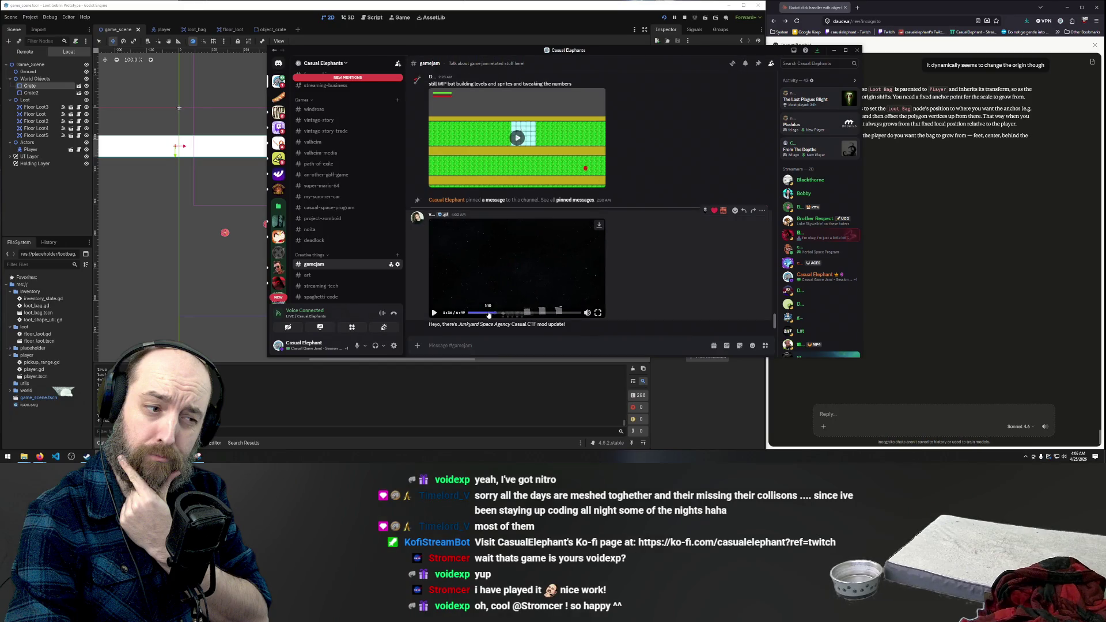
click(491, 313)
mouse_move(36, 458)
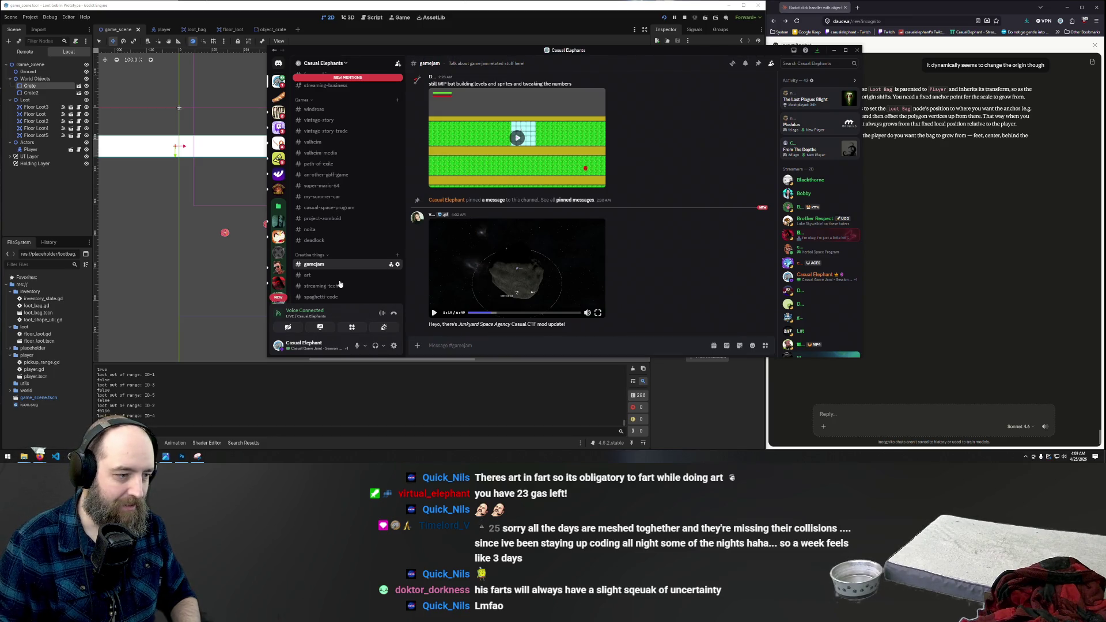
mouse_move(57, 443)
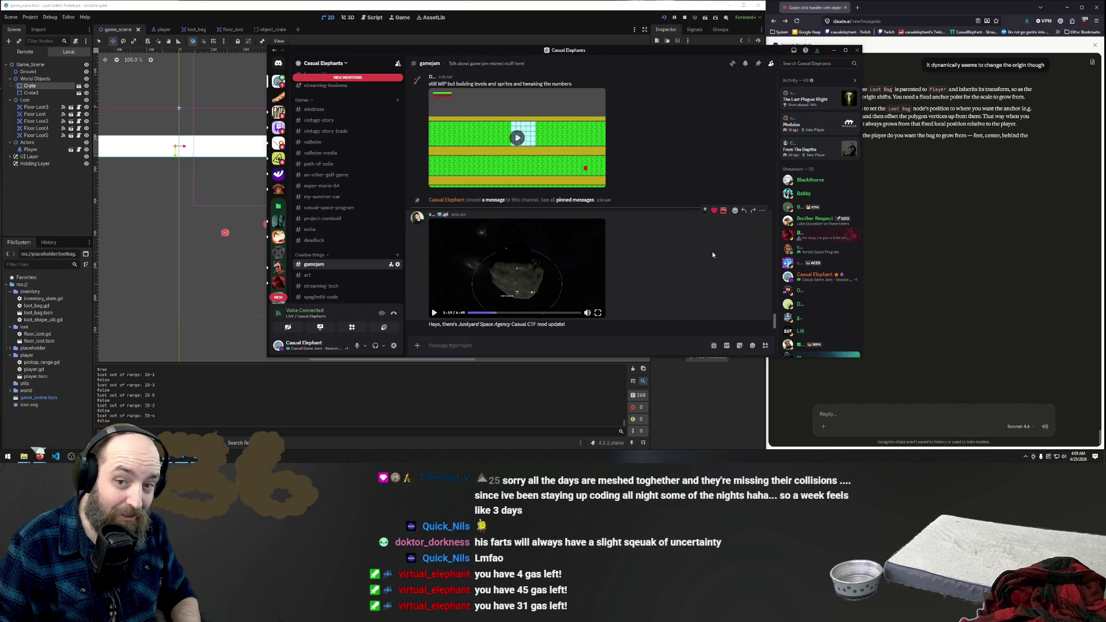
click(599, 313)
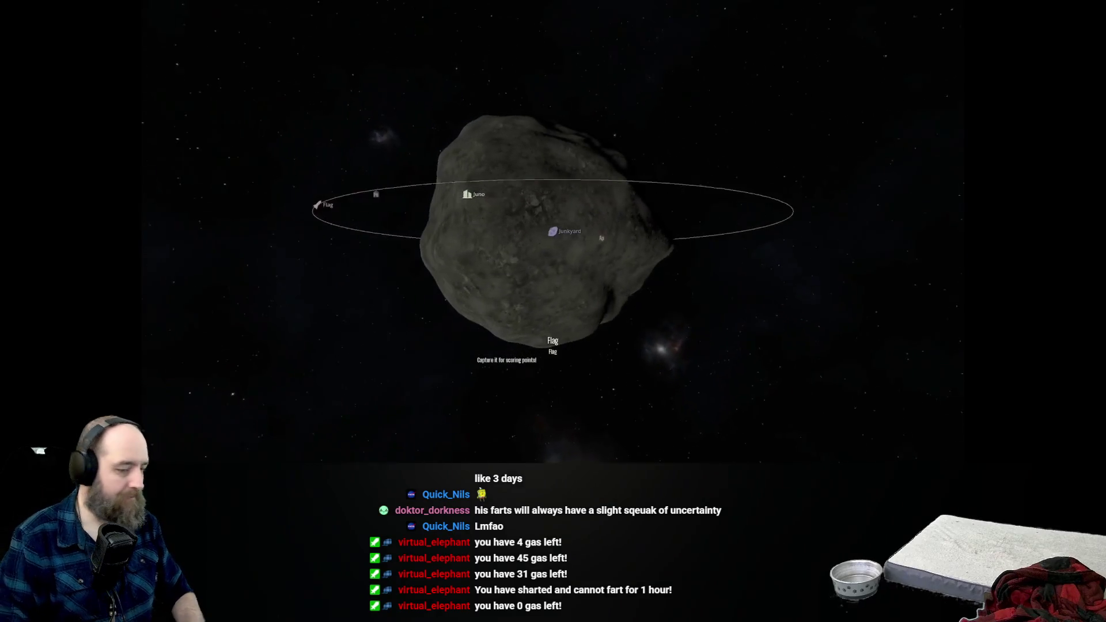
mouse_move(760, 141)
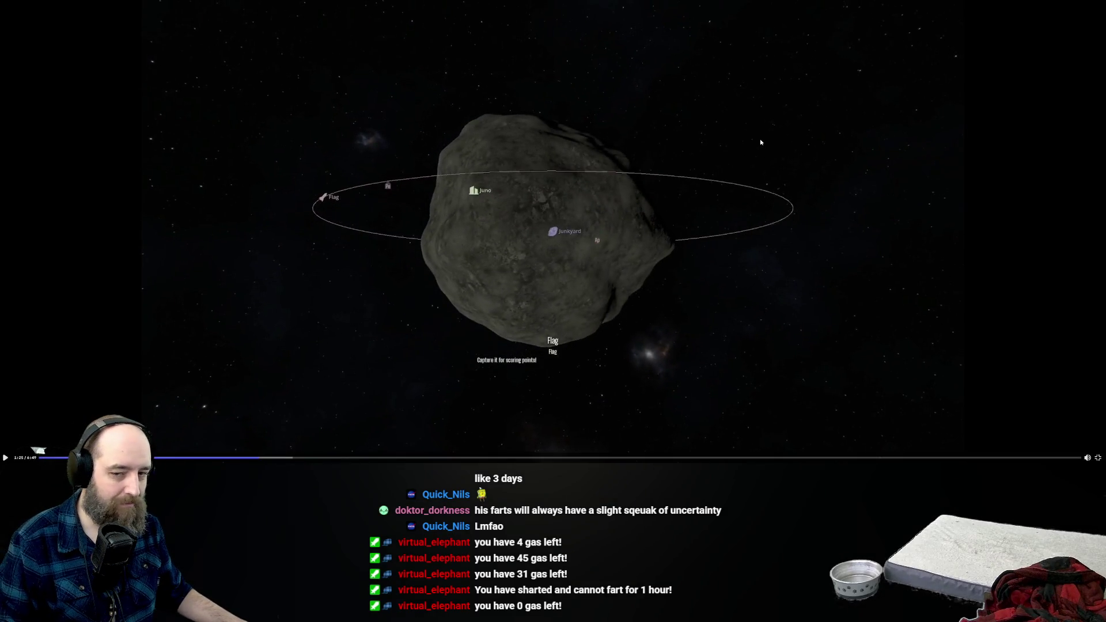